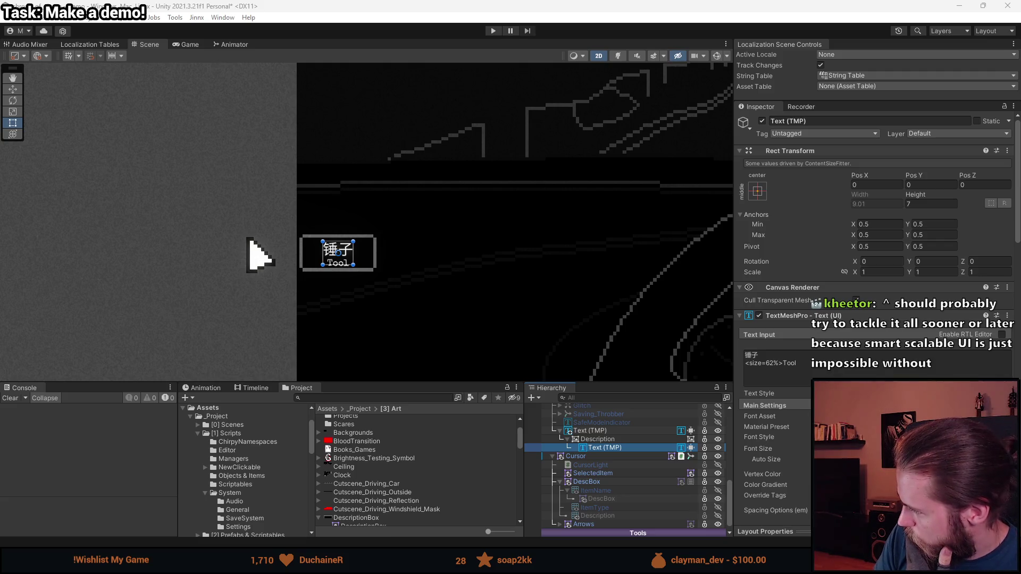
# Step: Deselect Text (TMP), zoom the Scene view, and switch to the Unity manual in the browser
pyautogui.click(462, 315)
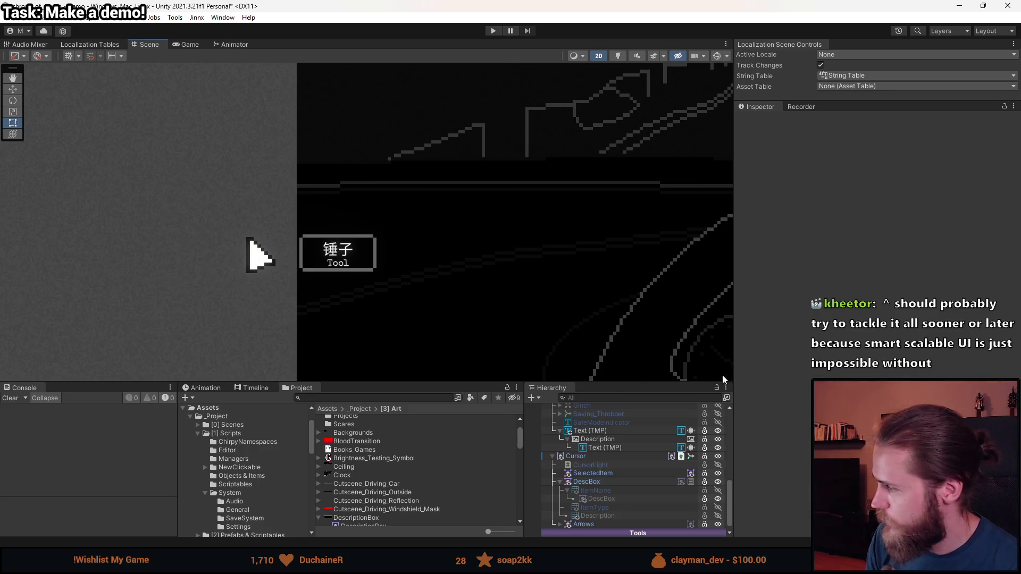
pyautogui.scroll(1, 397, 336)
pyautogui.scroll(1, 396, 333)
pyautogui.scroll(2, 352, 308)
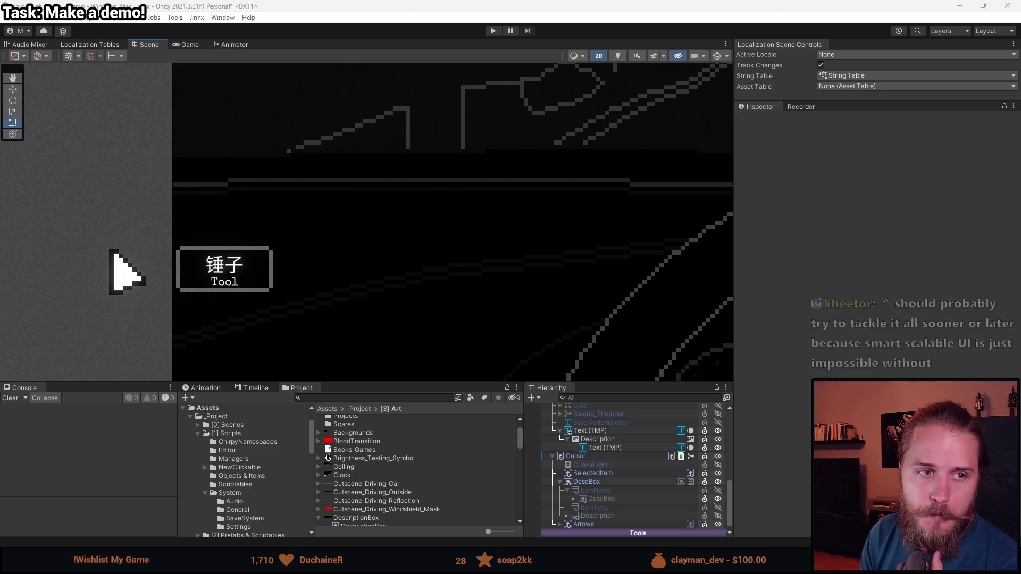
pyautogui.hotkey('alt', 'Tab')
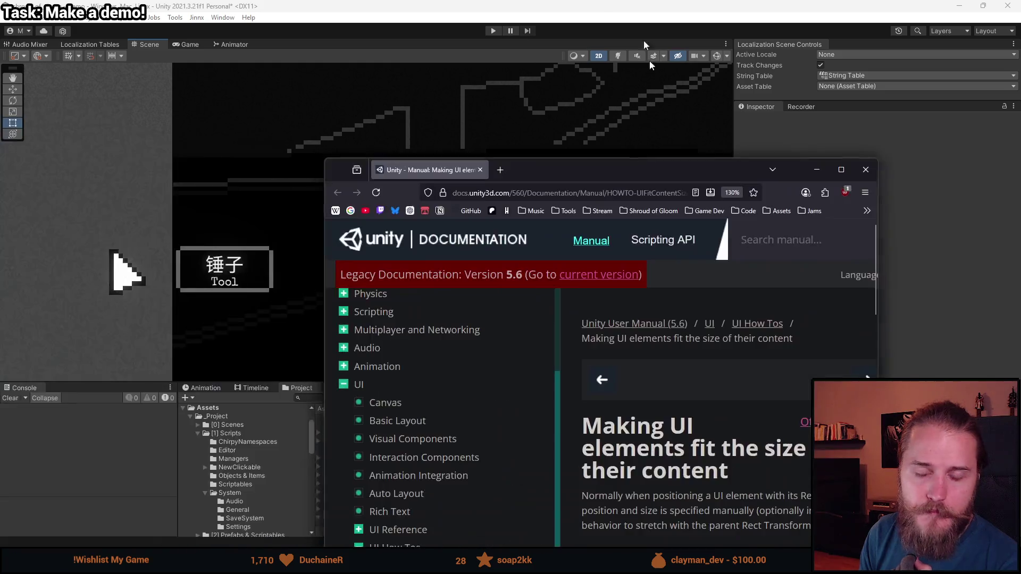
pyautogui.scroll(-5, 443, 322)
pyautogui.scroll(-2, 443, 322)
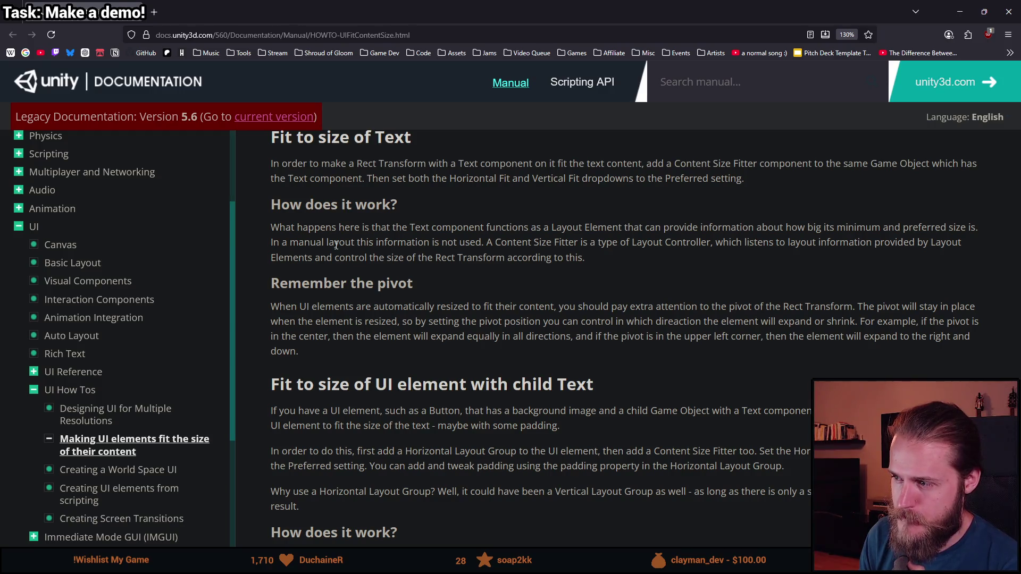
pyautogui.scroll(-2, 416, 293)
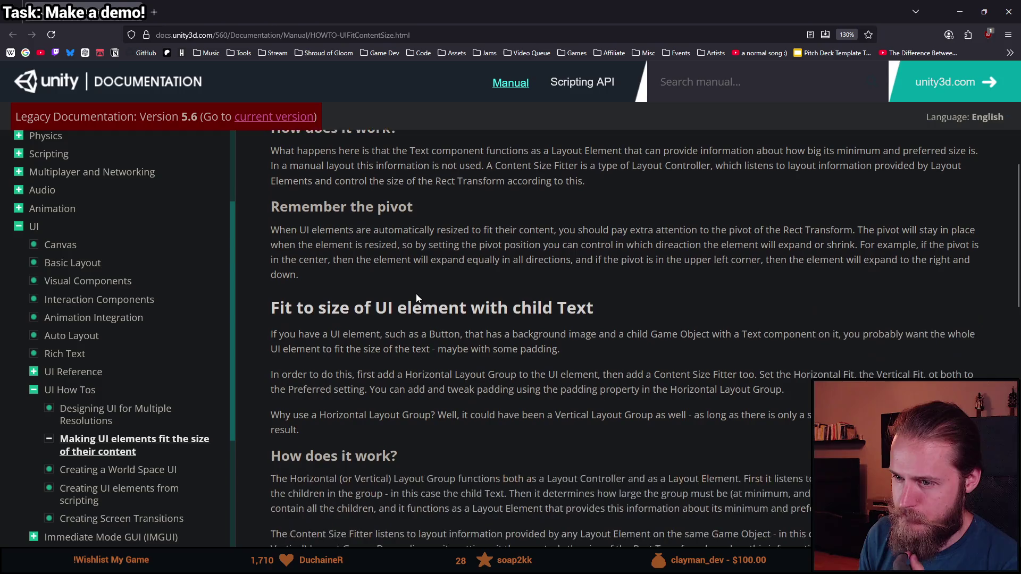
pyautogui.scroll(-2, 416, 294)
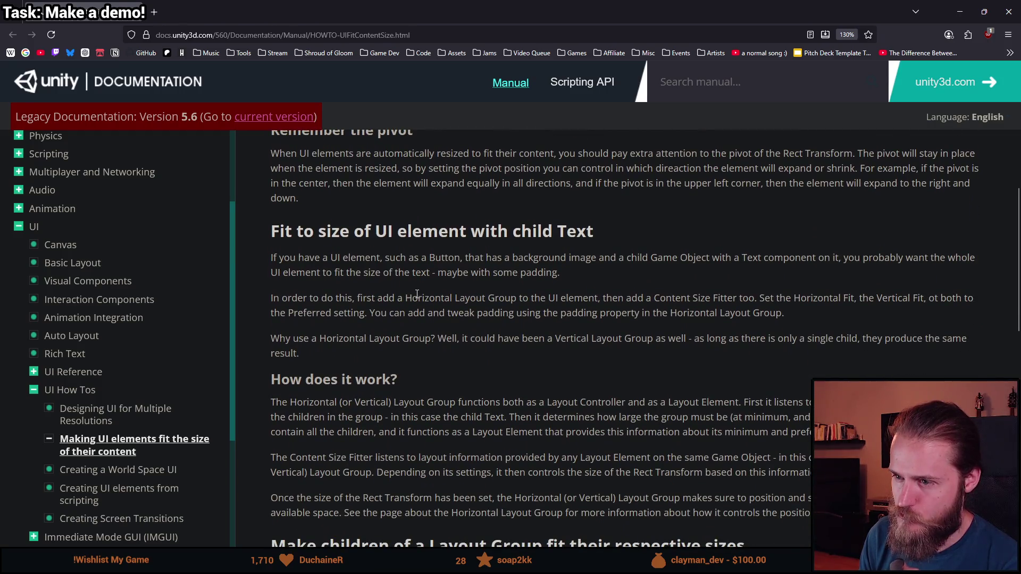
pyautogui.scroll(-2, 417, 294)
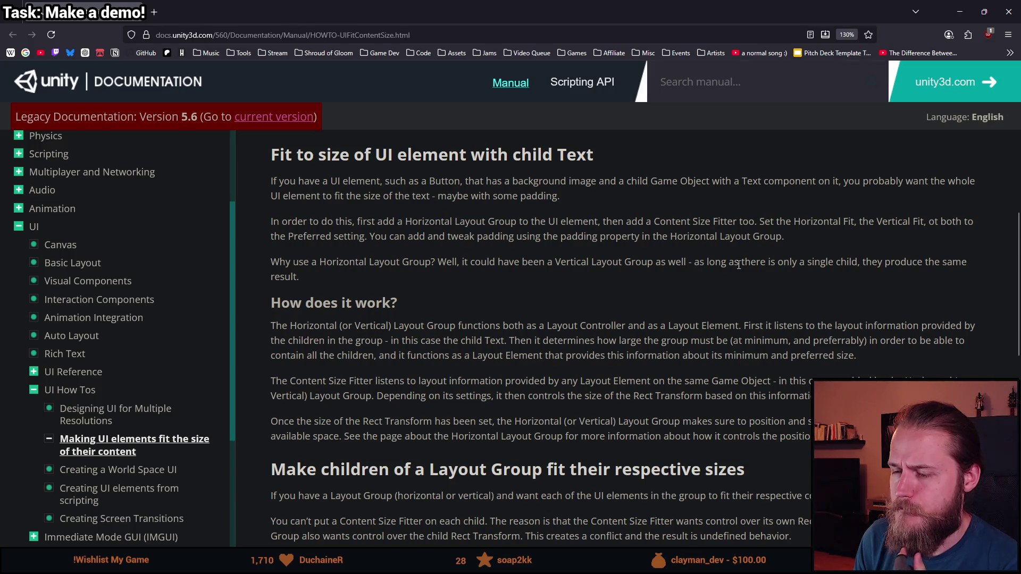
pyautogui.scroll(-3, 550, 286)
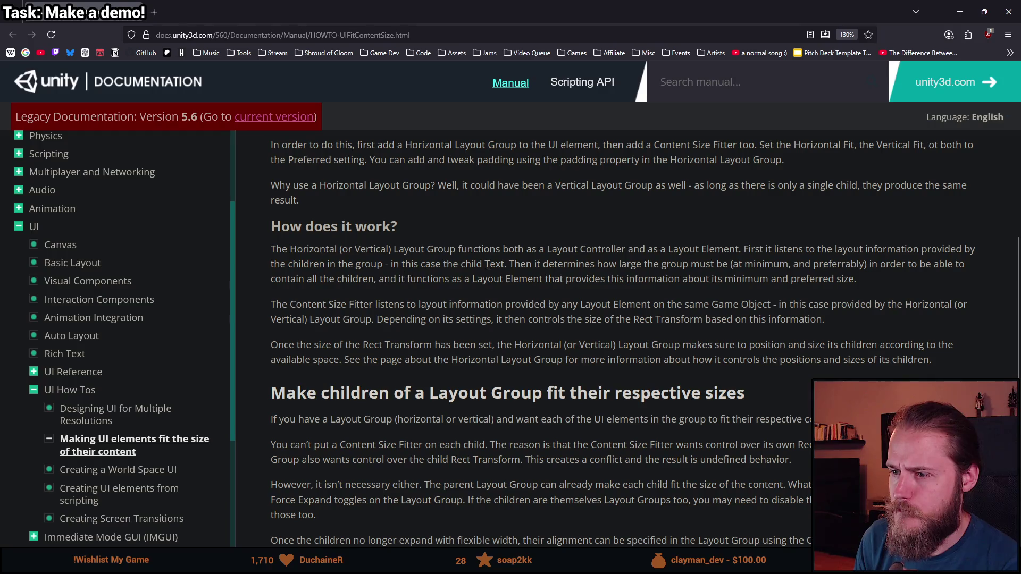
pyautogui.scroll(-3, 590, 264)
# Step: Highlight the sentence on what Content Size Fitter listens to and read further down
pyautogui.moveTo(364, 229)
pyautogui.mouseDown()
pyautogui.moveTo(432, 243)
pyautogui.moveTo(502, 228)
pyautogui.moveTo(789, 229)
pyautogui.mouseUp()
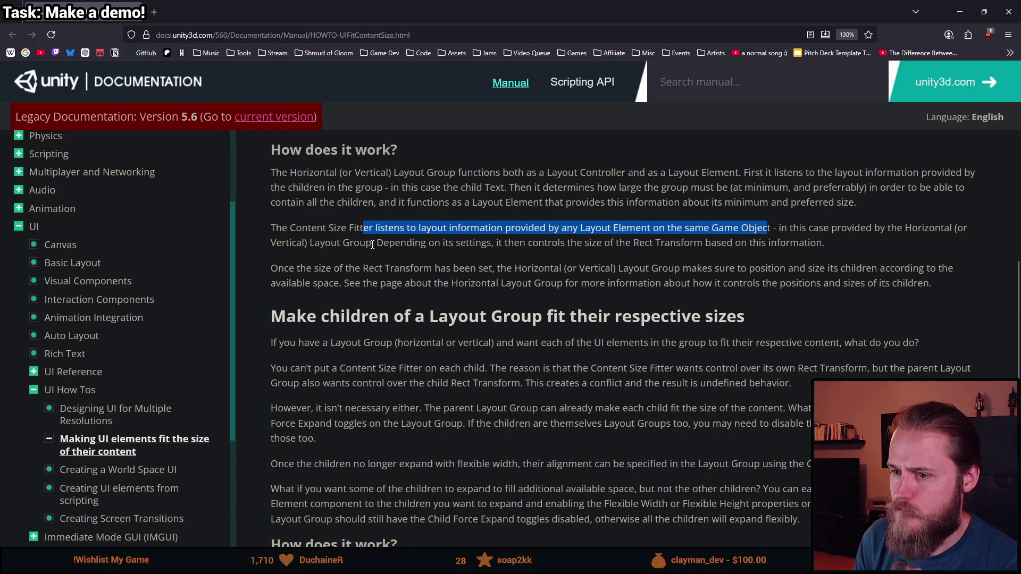
pyautogui.scroll(-3, 372, 244)
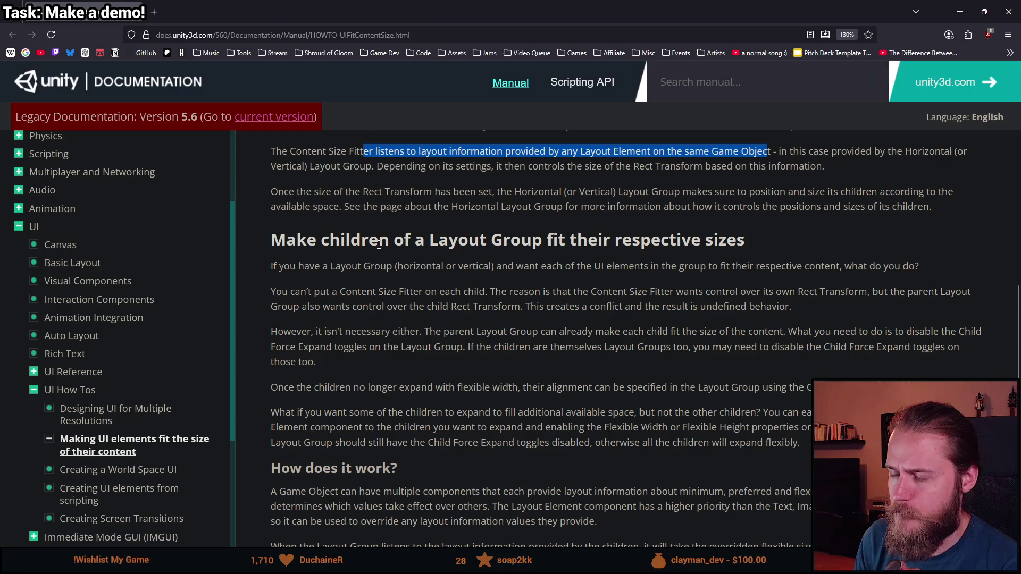
pyautogui.scroll(9, 419, 309)
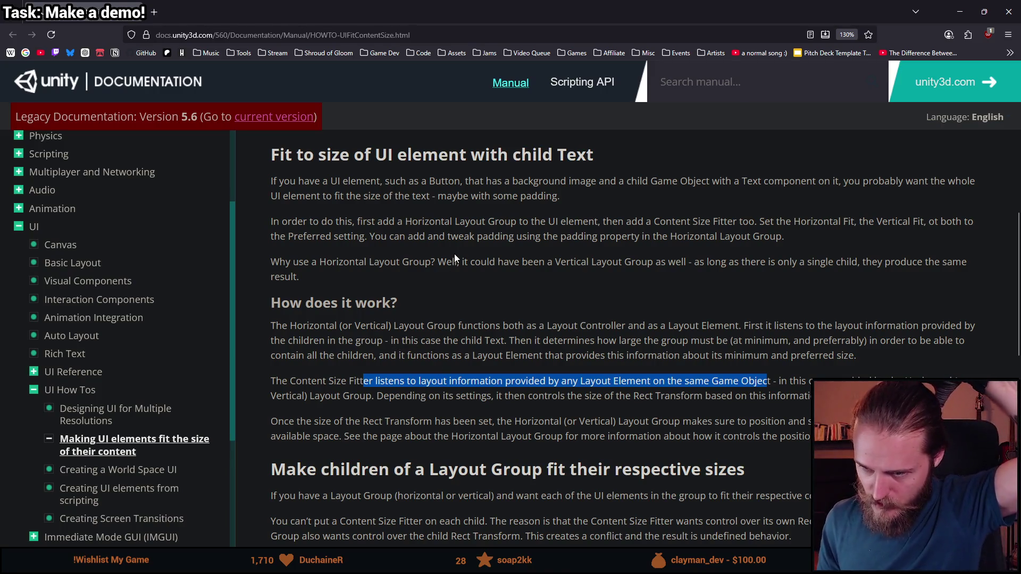
pyautogui.scroll(-4, 546, 385)
pyautogui.scroll(-5, 546, 385)
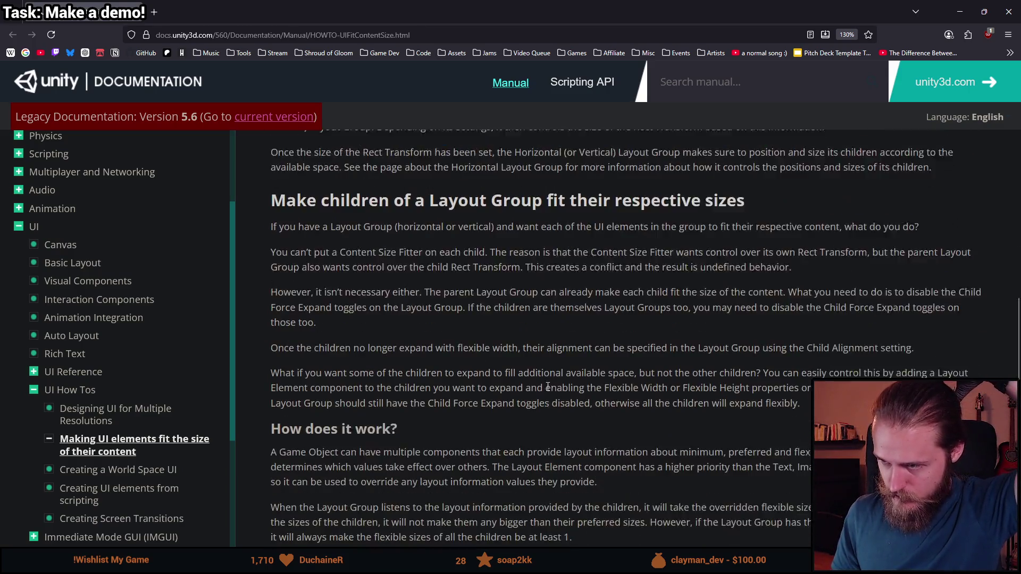
pyautogui.scroll(-2, 550, 386)
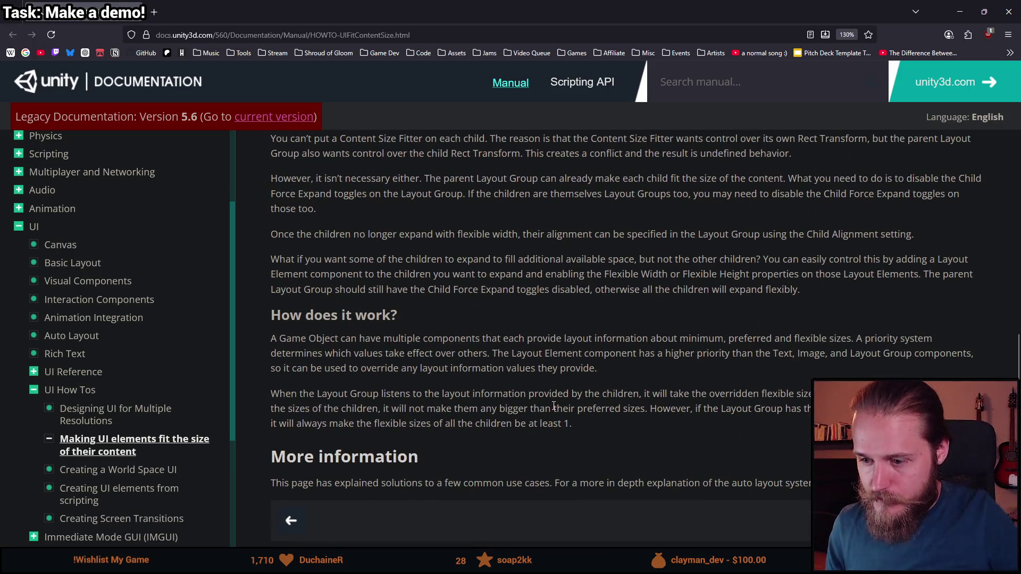
pyautogui.scroll(-2, 580, 361)
pyautogui.scroll(-2, 583, 314)
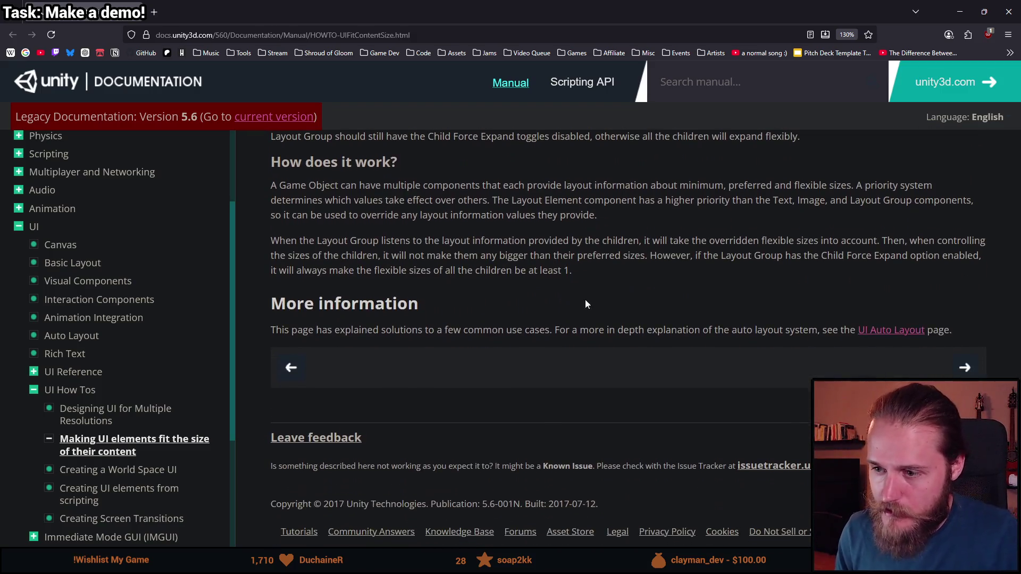
# Step: Scroll through the rest of the guide, then restore the browser window to reveal Unity
pyautogui.scroll(6, 499, 297)
pyautogui.scroll(6, 499, 302)
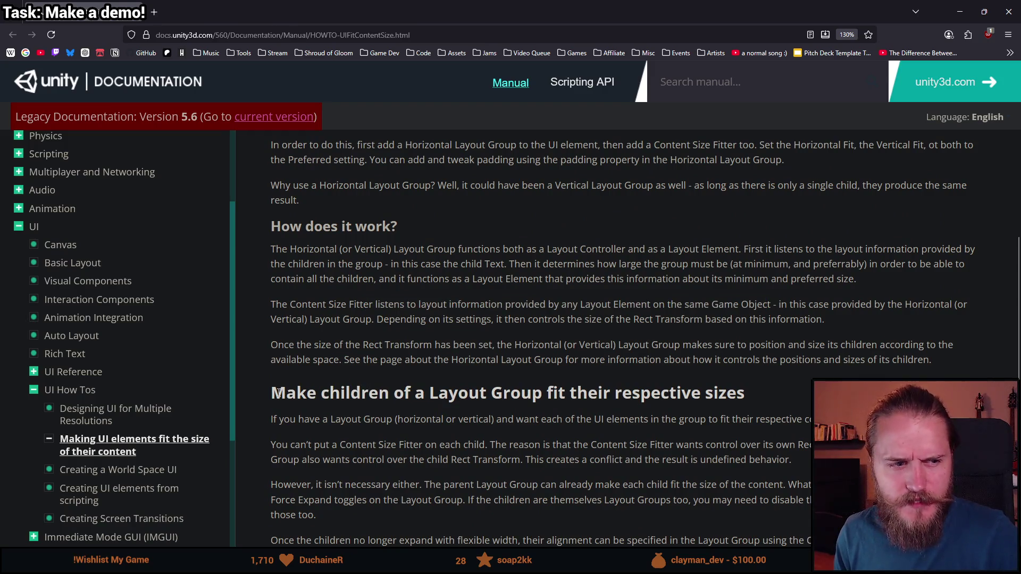
pyautogui.scroll(4, 282, 393)
pyautogui.scroll(6, 297, 379)
pyautogui.scroll(-10, 322, 318)
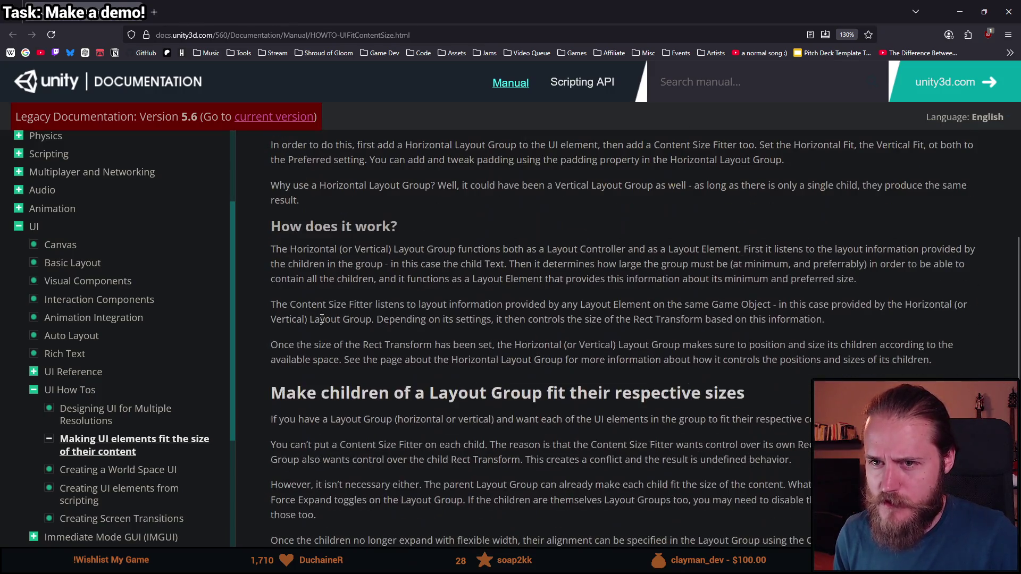
pyautogui.scroll(-2, 325, 320)
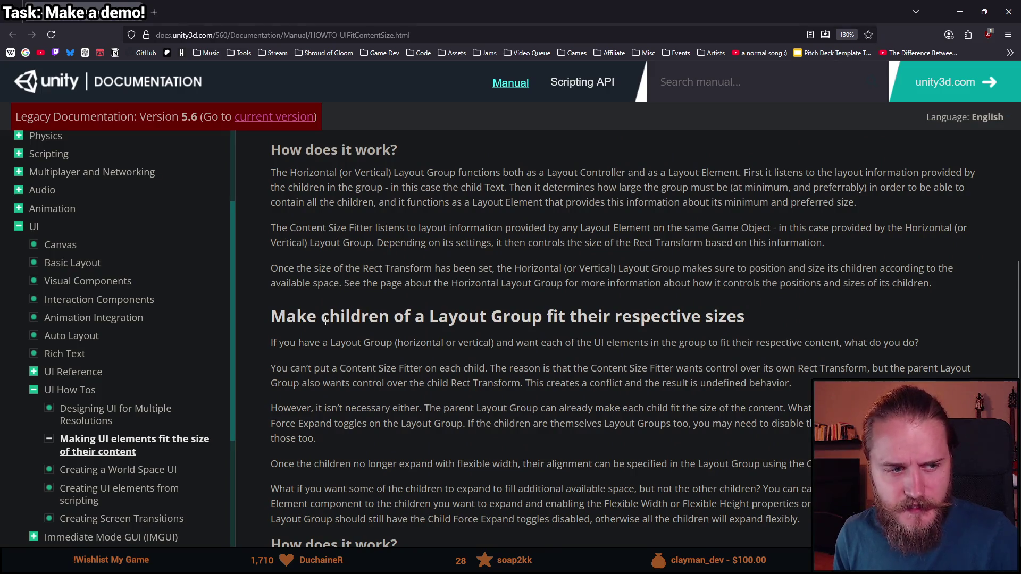
pyautogui.scroll(-5, 343, 372)
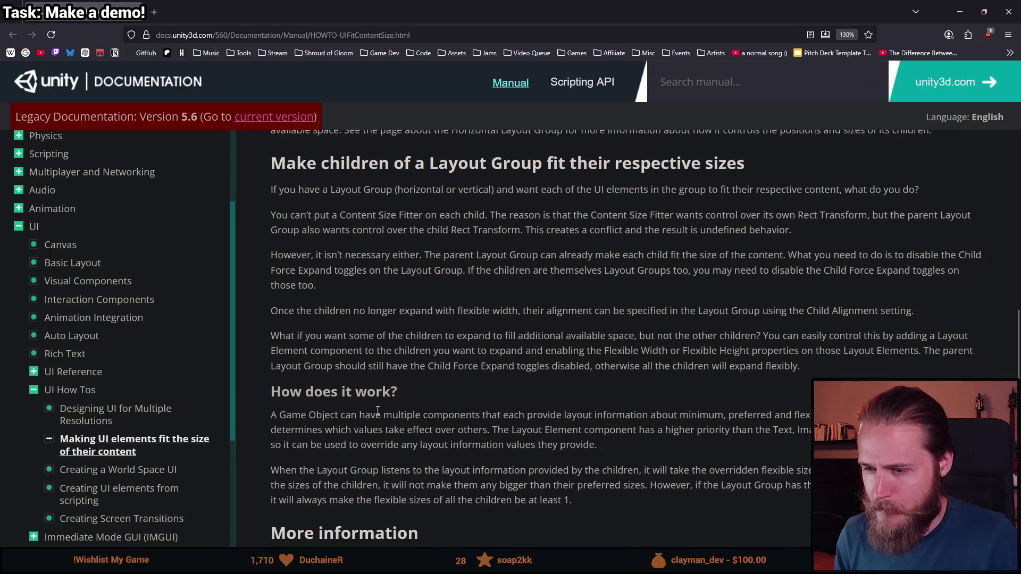
pyautogui.scroll(-4, 400, 437)
pyautogui.scroll(20, 403, 430)
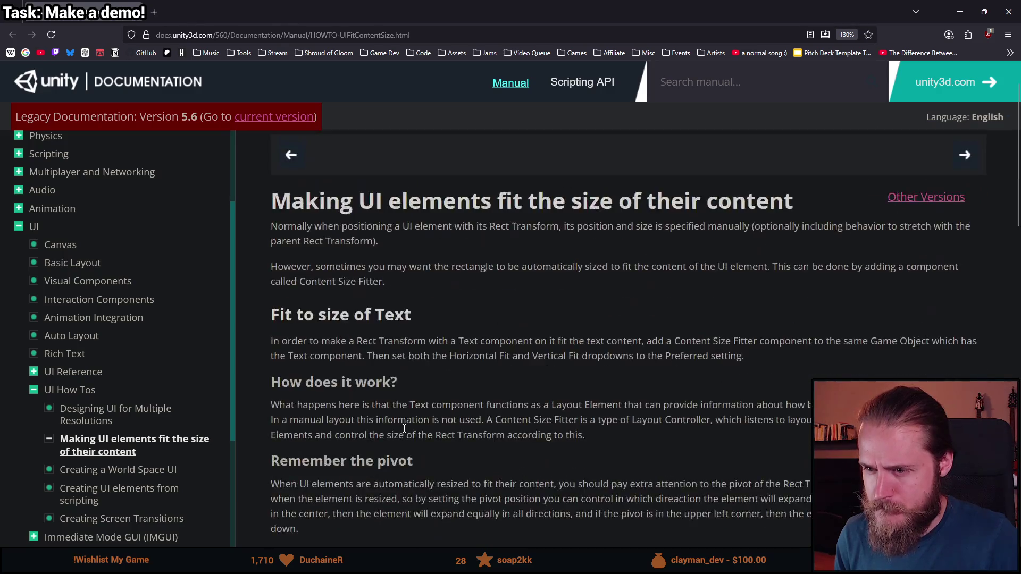
pyautogui.doubleClick(270, 17)
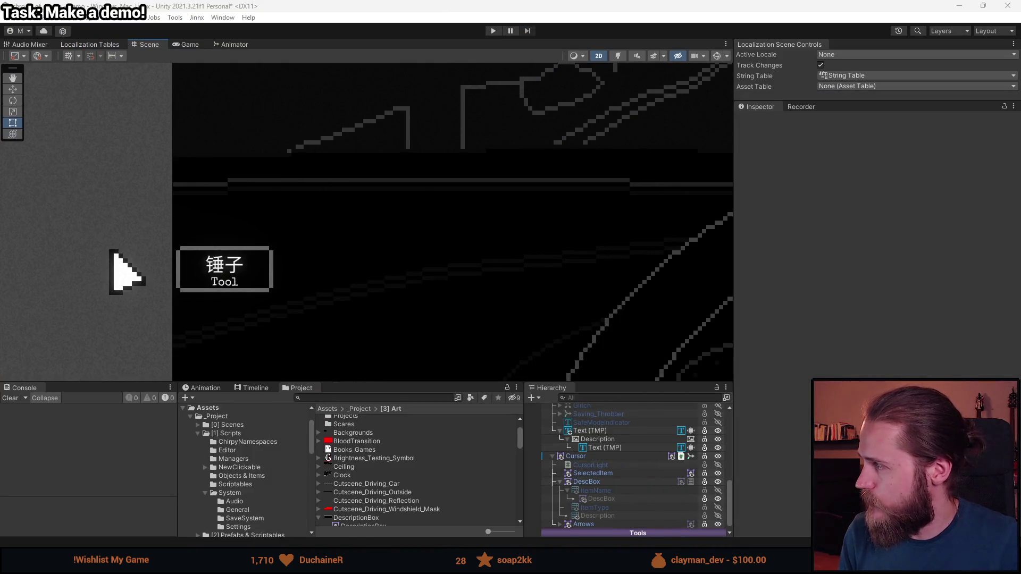
# Step: Replace the label's Chinese item name with 'Hammer' in the Text (TMP) text input
pyautogui.scroll(-3, 507, 194)
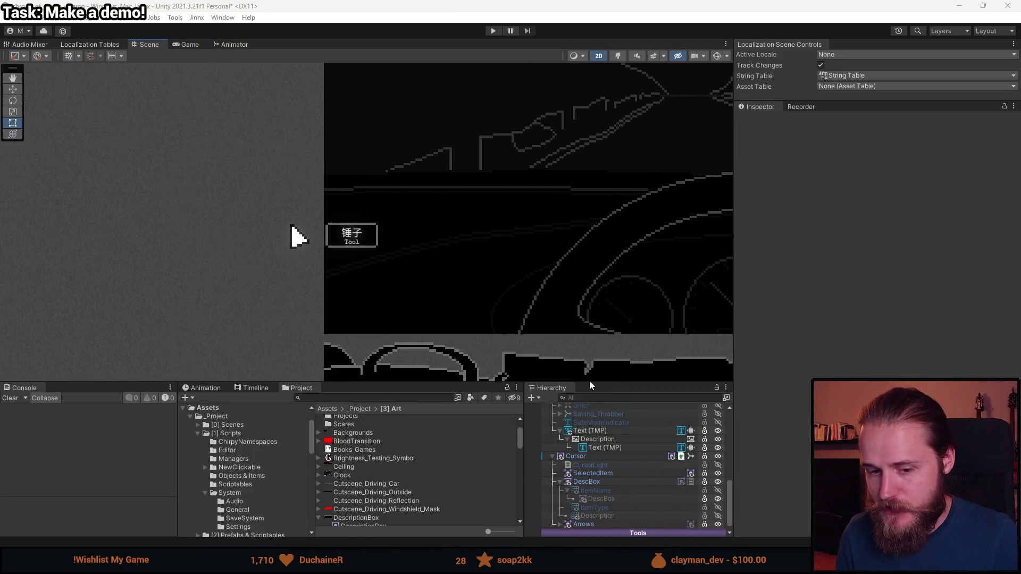
pyautogui.scroll(-2, 502, 253)
pyautogui.moveTo(503, 254)
pyautogui.mouseDown()
pyautogui.moveTo(457, 278)
pyautogui.moveTo(420, 282)
pyautogui.mouseUp()
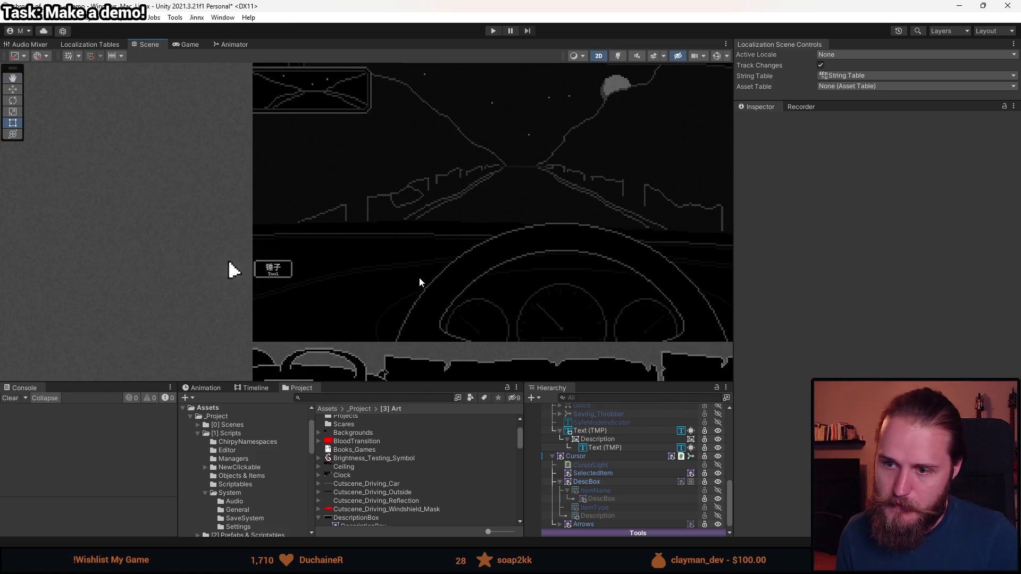
pyautogui.scroll(4, 358, 292)
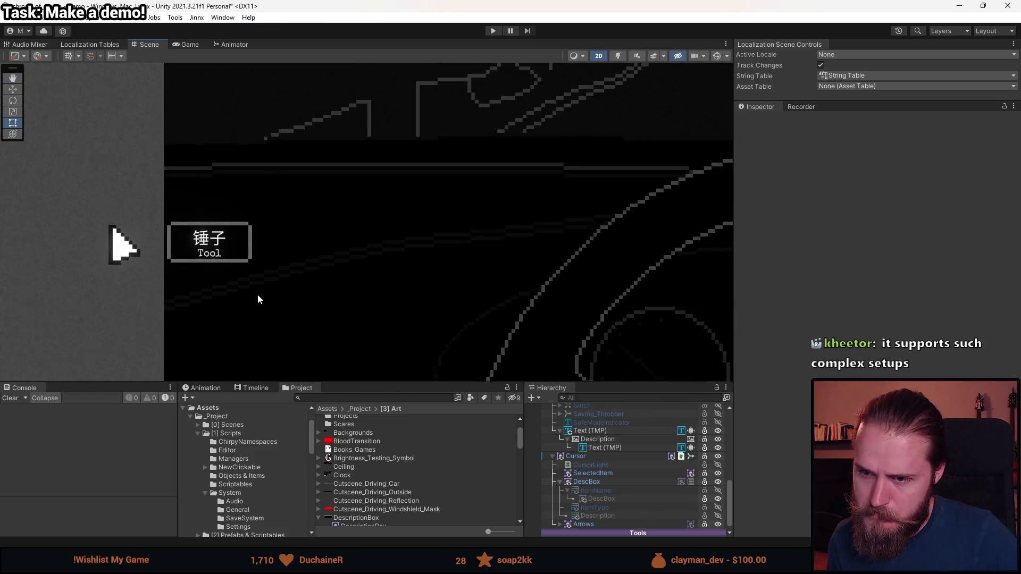
pyautogui.scroll(3, 257, 298)
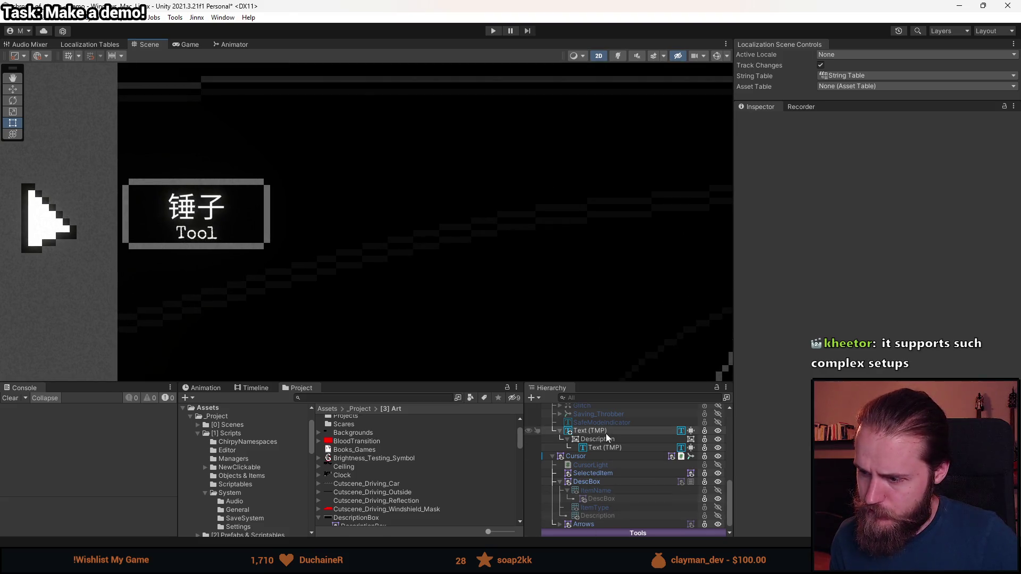
pyautogui.click(611, 447)
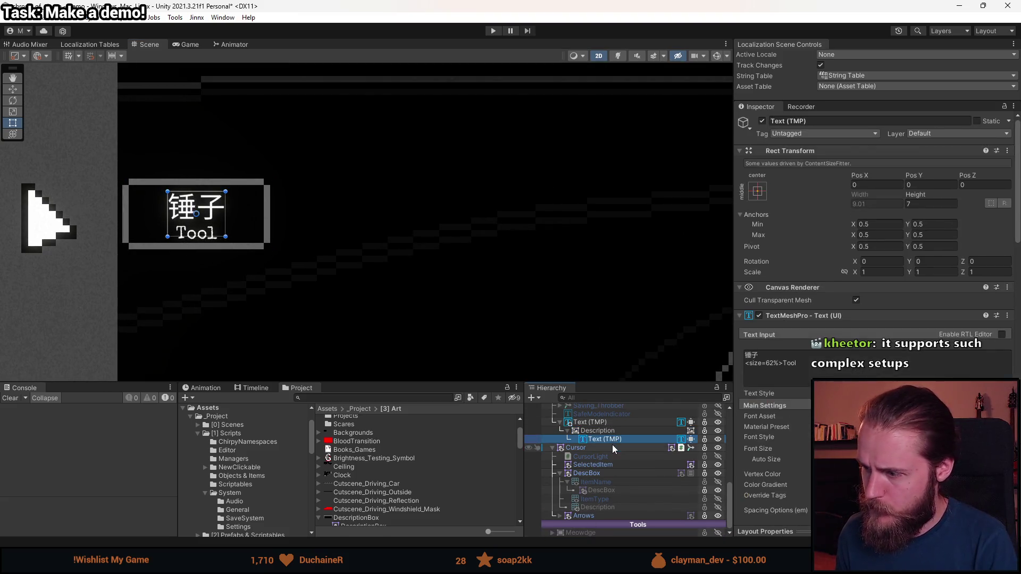
pyautogui.keyDown('ctrl'); pyautogui.click(612, 423); pyautogui.keyUp('ctrl')
pyautogui.click(765, 355)
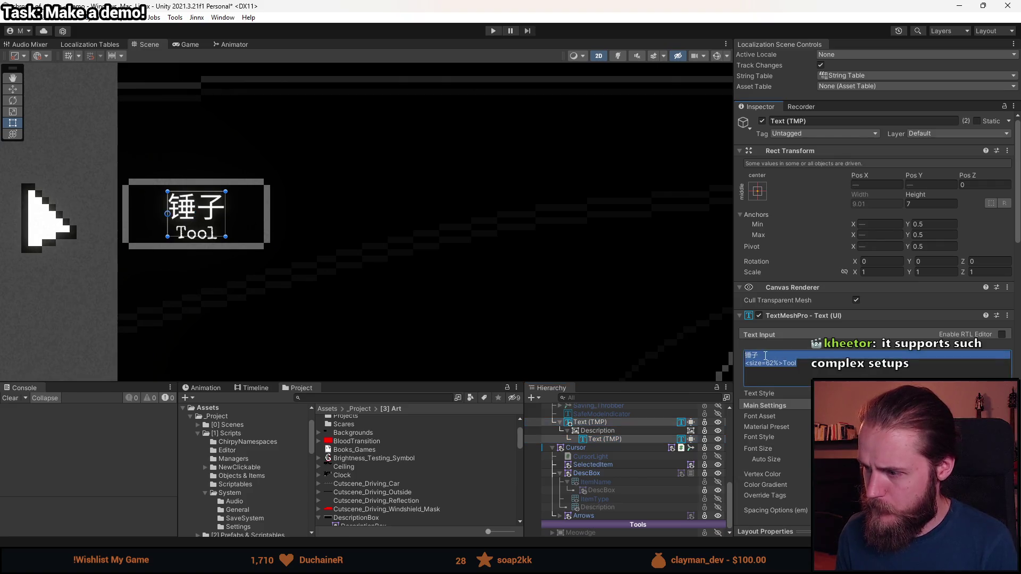
pyautogui.press('BackSpace')
pyautogui.press('BackSpace')
pyautogui.write('Hamm')
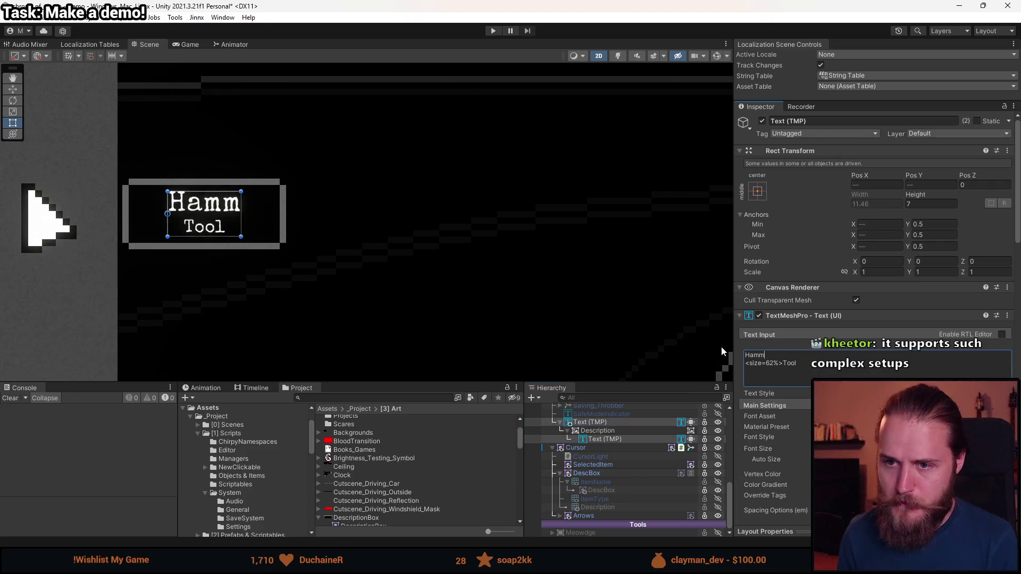
pyautogui.write('er')
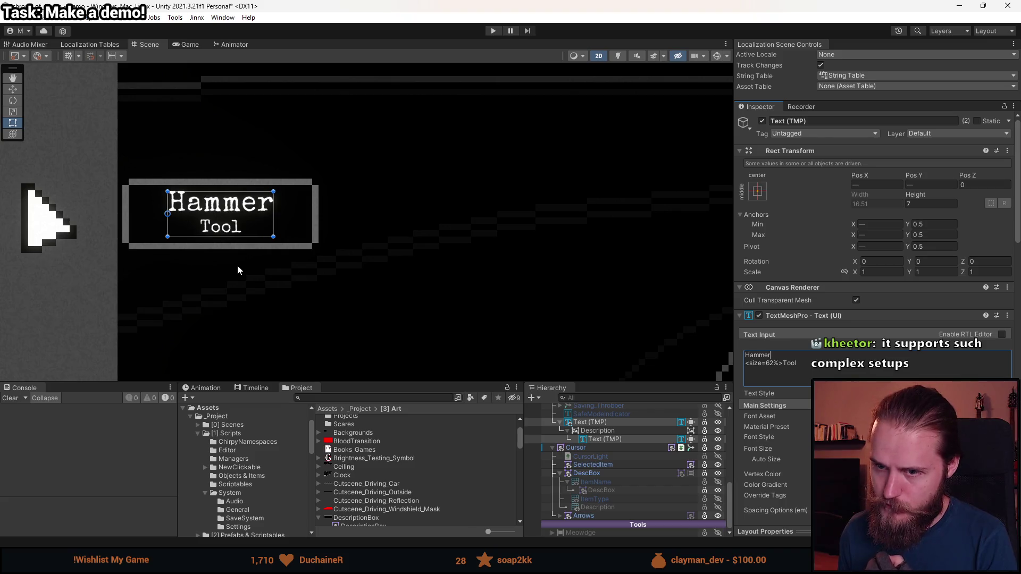
pyautogui.scroll(-4, 875, 320)
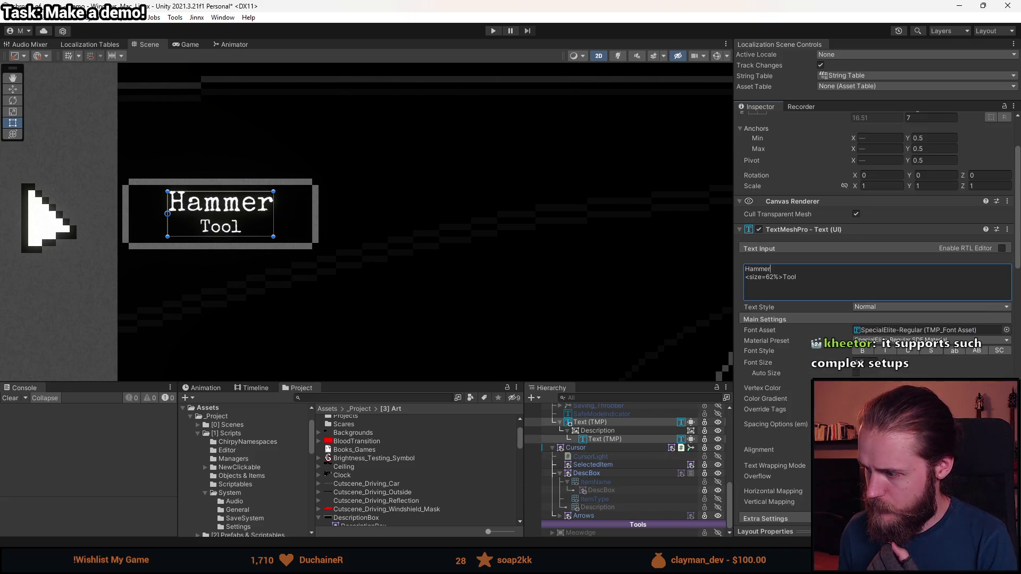
pyautogui.press('Escape')
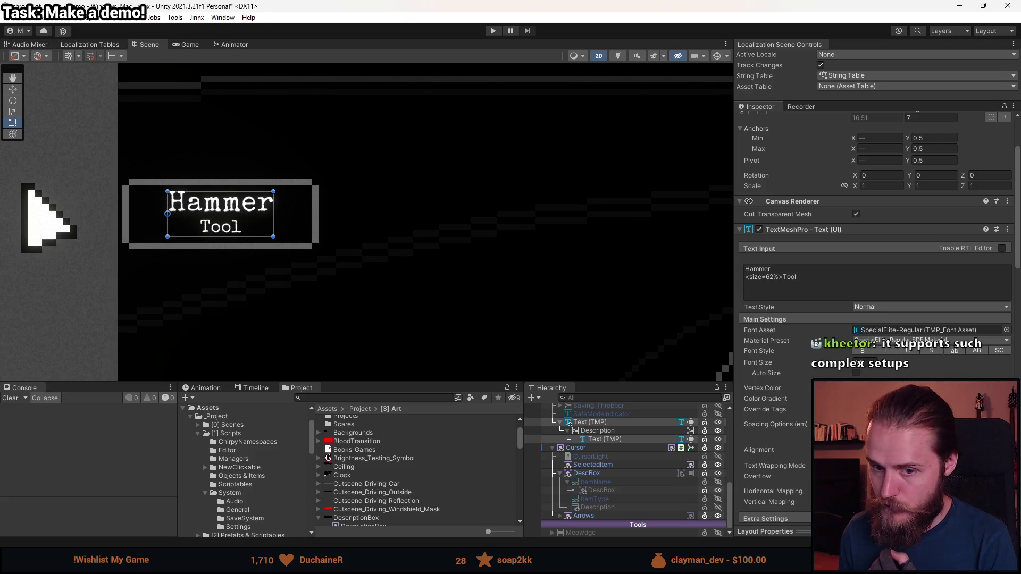
# Step: Reselect both Text (TMP) objects and put the caret in their text content
pyautogui.scroll(-5, 414, 269)
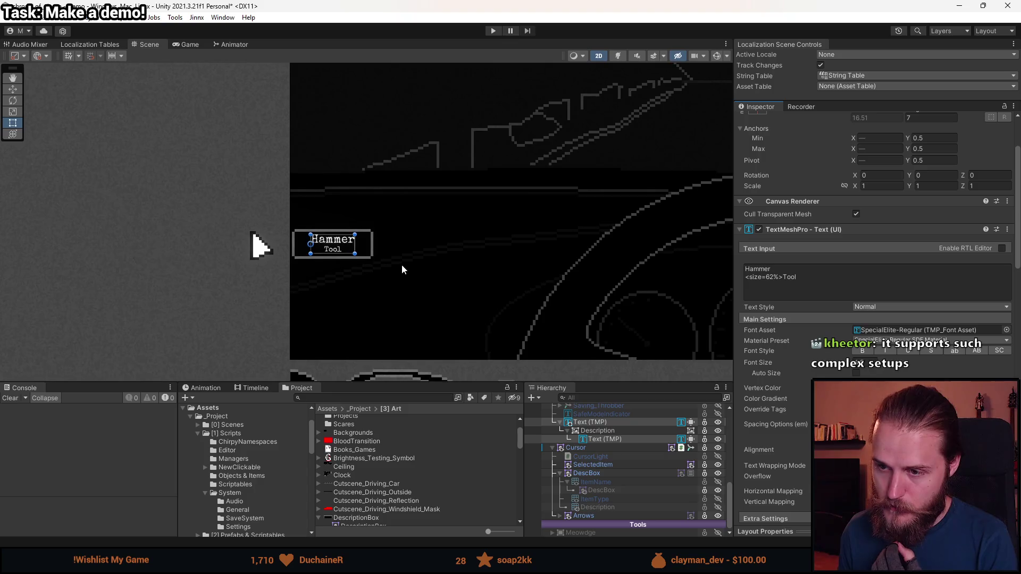
pyautogui.click(603, 424)
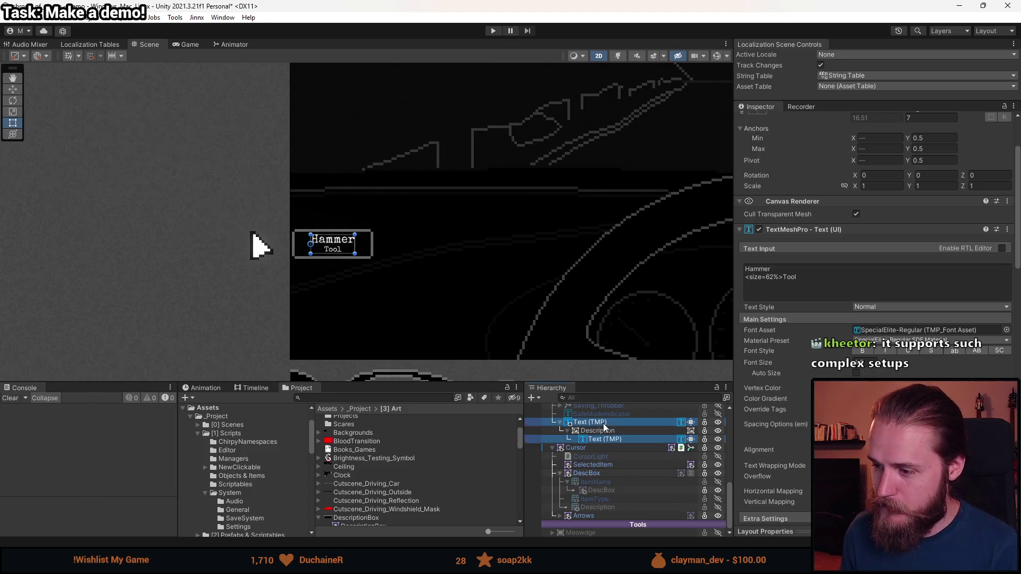
pyautogui.keyDown('ctrl'); pyautogui.click(604, 438); pyautogui.keyUp('ctrl')
pyautogui.click(865, 277)
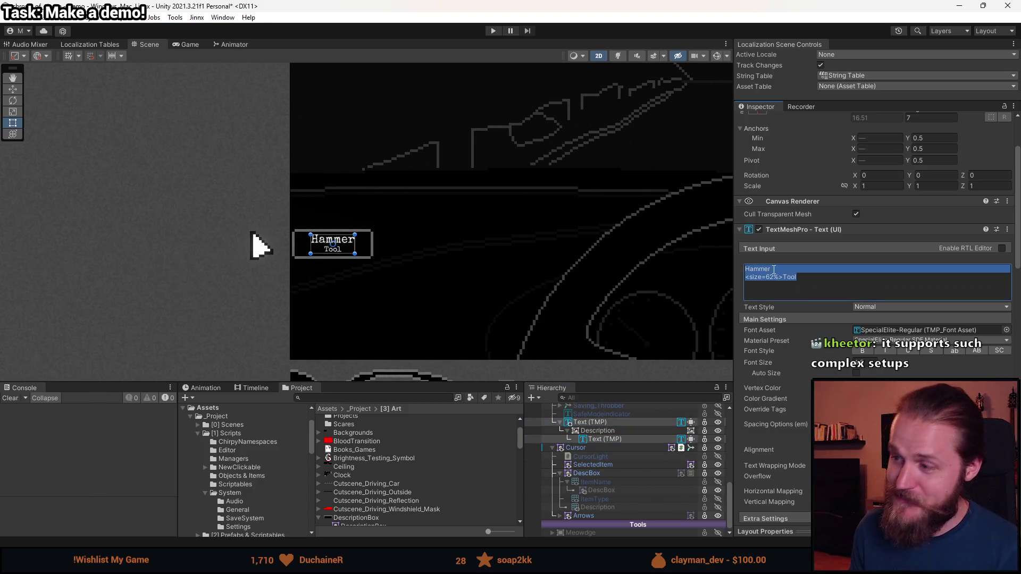
# Step: Test resizing with a long gibberish name, then restore the 'Hammer' name with its Tool subtitle
pyautogui.click(864, 271)
pyautogui.write('jas')
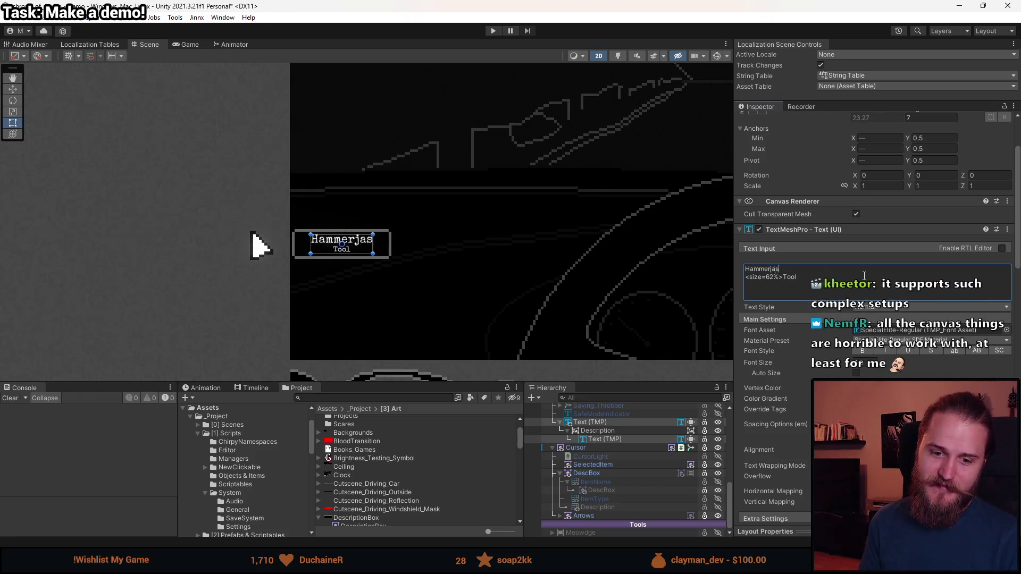
pyautogui.write('hdjahsdjhasdjhajsdhjahsd')
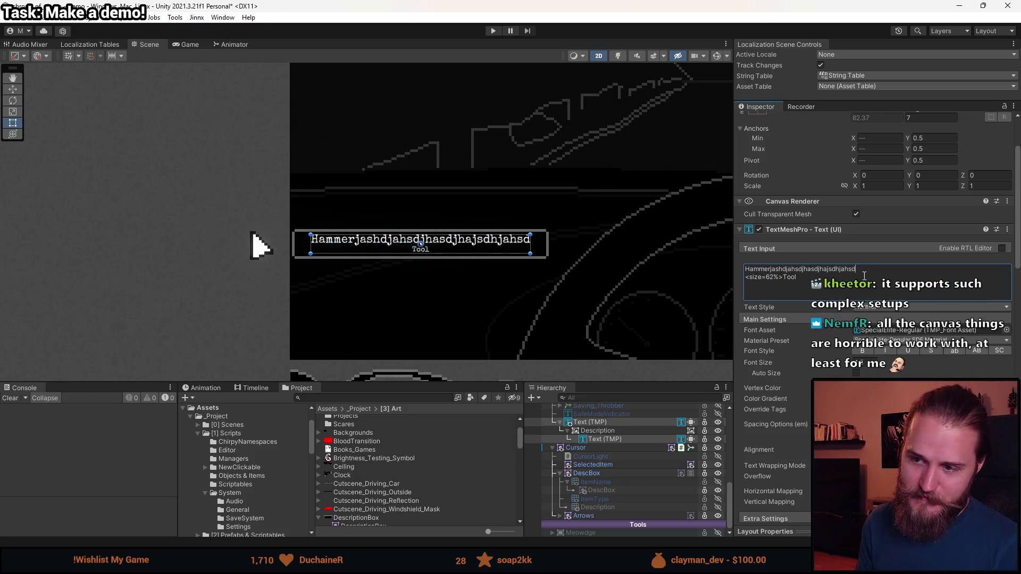
pyautogui.write('jahsdjhajdshaj')
pyautogui.hotkey('shift', 'Home')
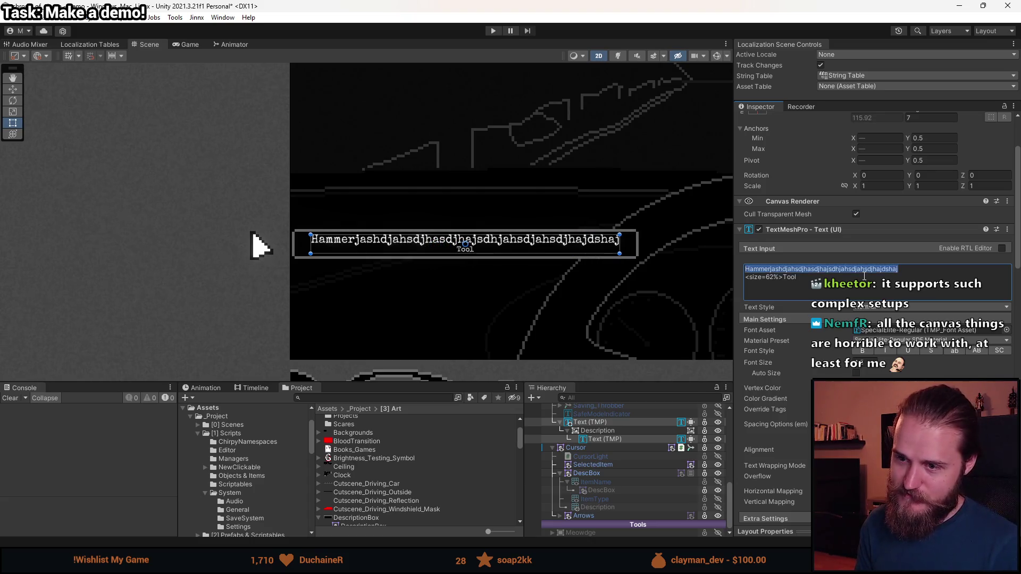
pyautogui.press('BackSpace')
pyautogui.write('Ham')
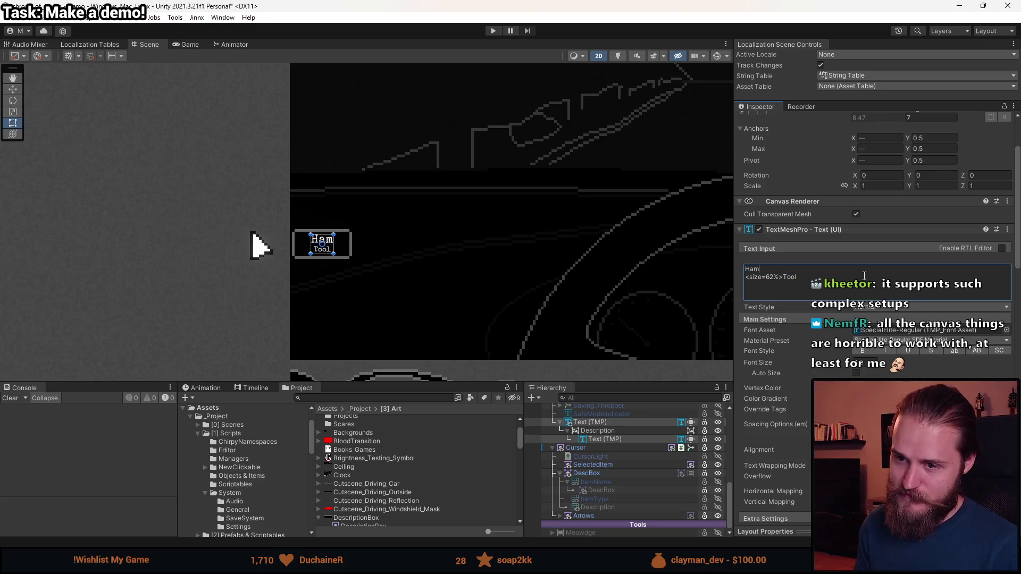
pyautogui.write('mer')
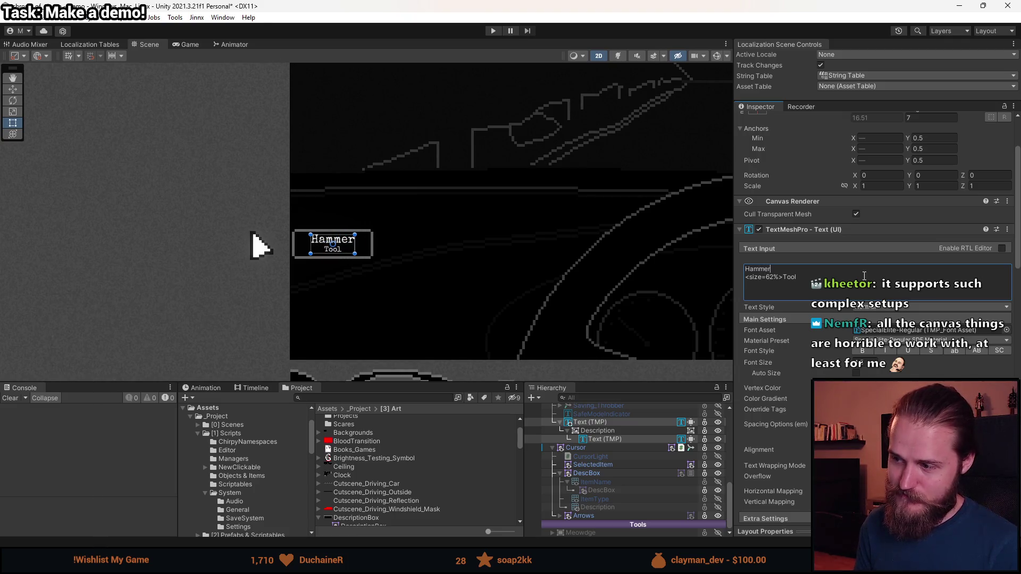
pyautogui.write(' tool t')
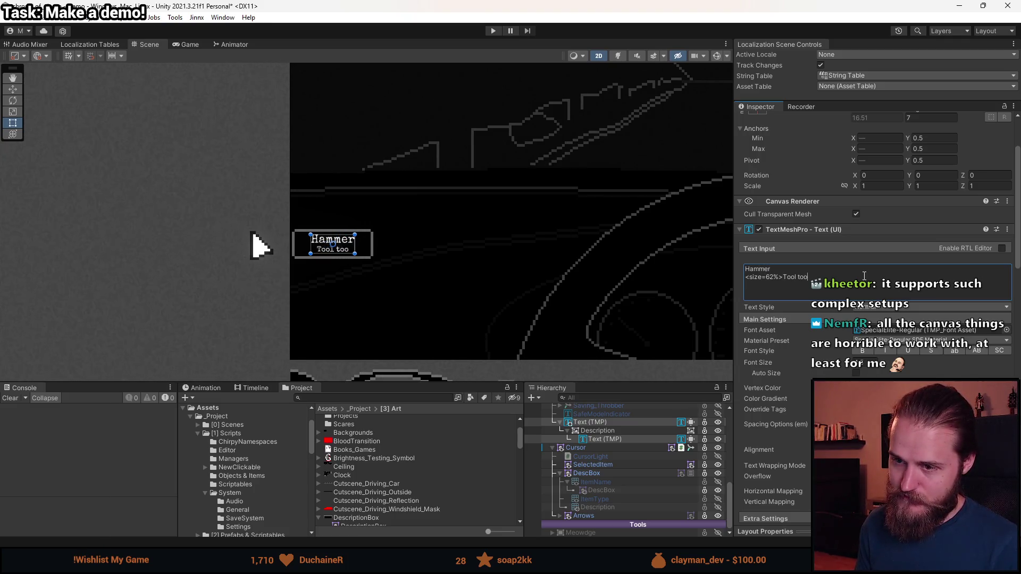
pyautogui.write('tool too')
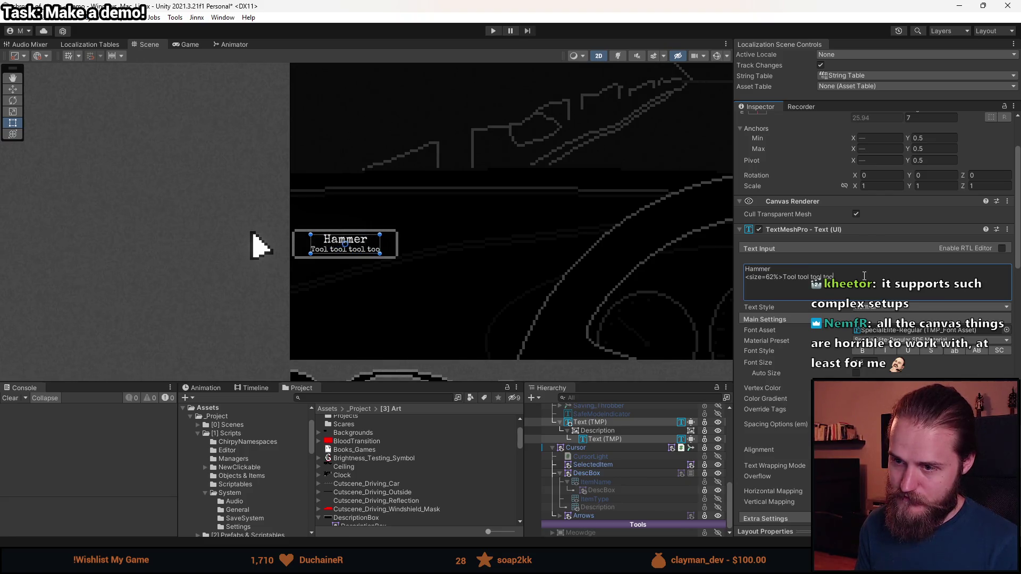
pyautogui.press('BackSpace')
pyautogui.press('BackSpace')
pyautogui.press('BackSpace')
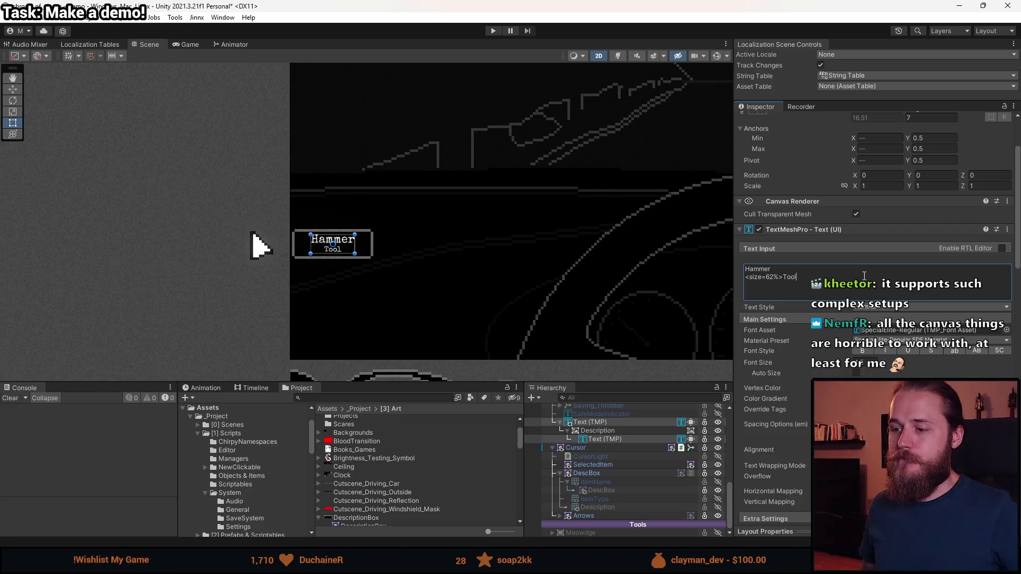
# Step: Rename the outer Text (TMP) object to DescriptionBox
pyautogui.scroll(3, 415, 468)
pyautogui.click(607, 423)
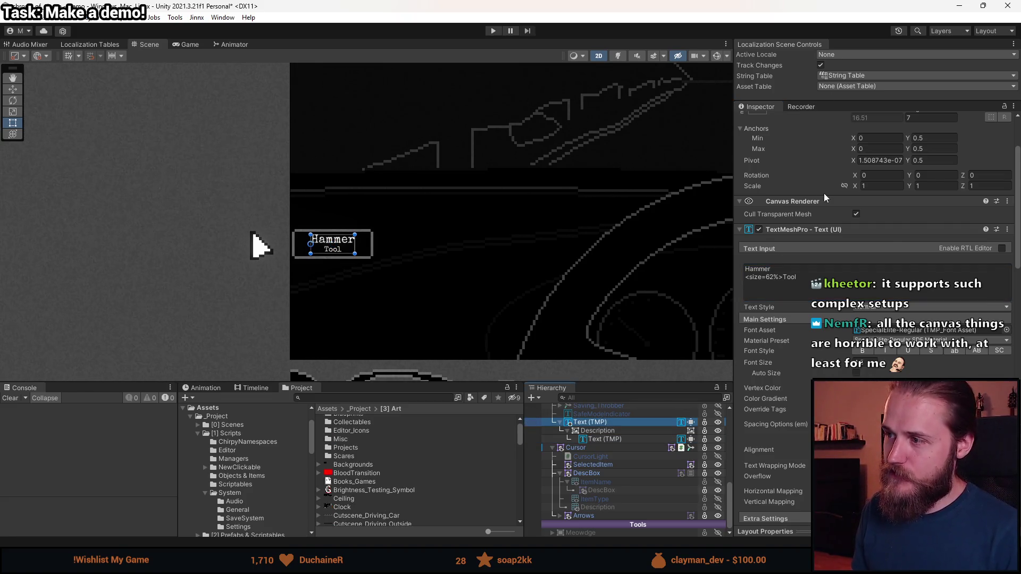
pyautogui.scroll(3, 821, 196)
pyautogui.click(821, 121)
pyautogui.write('Te')
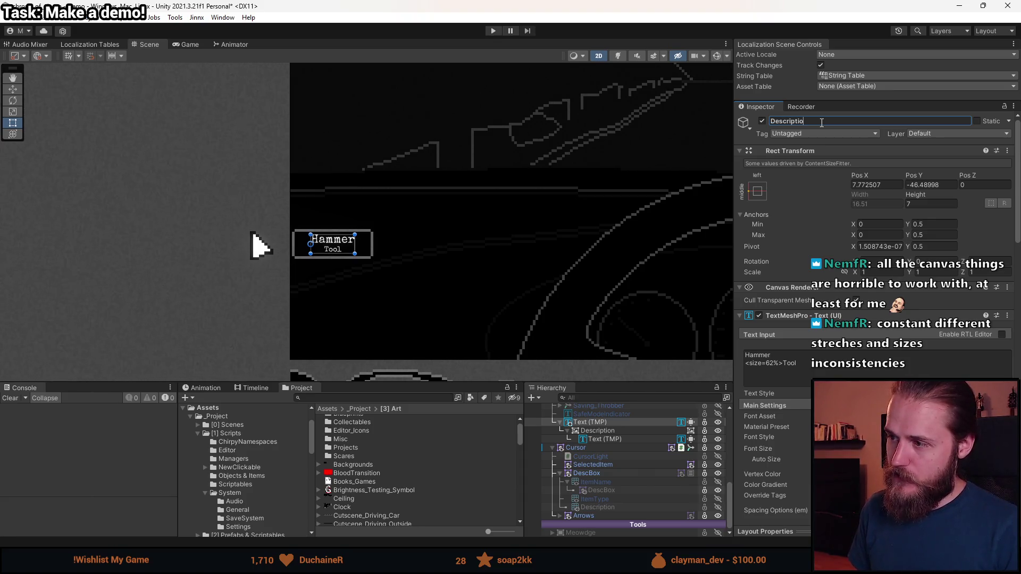
pyautogui.press('Return')
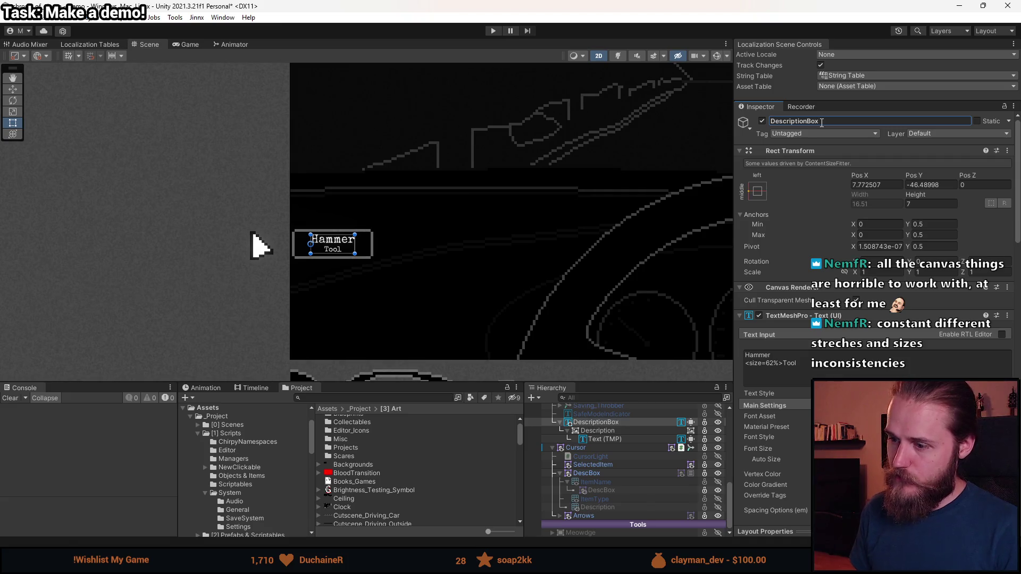
pyautogui.click(822, 119)
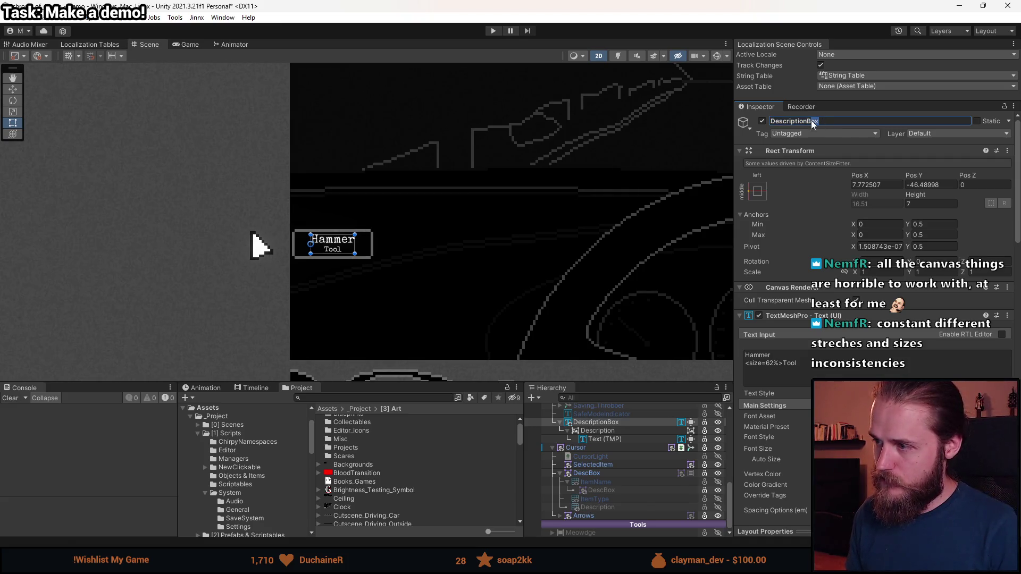
# Step: Rename the inner text object to Description_Label
pyautogui.click(606, 440)
pyautogui.click(813, 122)
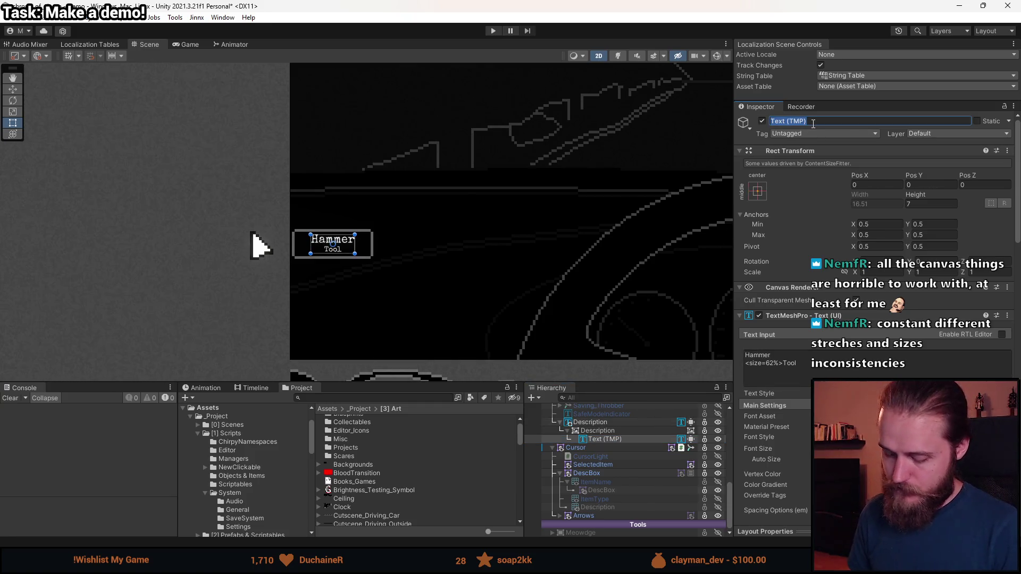
pyautogui.write('Description_tab')
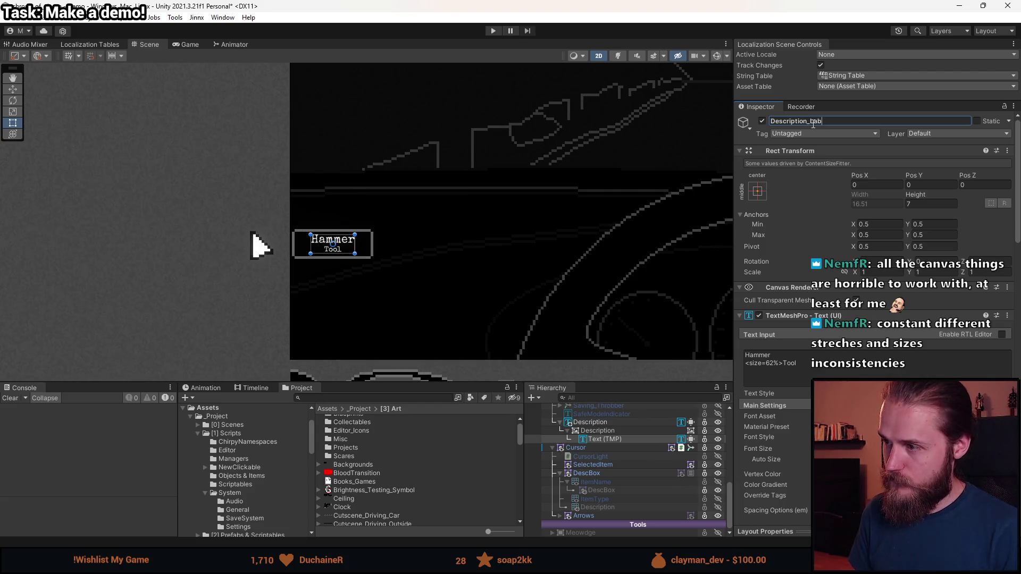
pyautogui.press('Return')
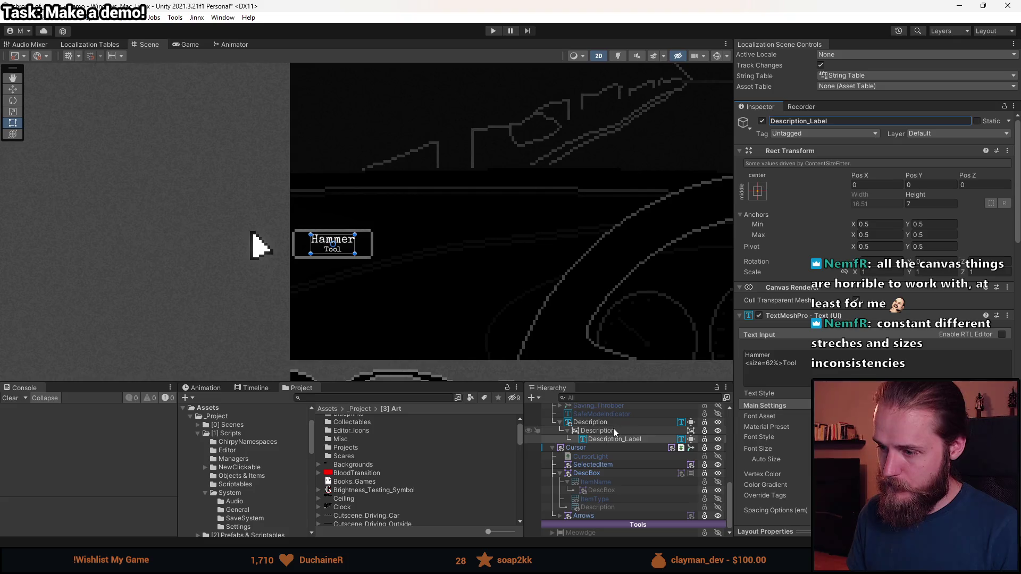
# Step: Append '_Box' so the background box object is named Description_Box
pyautogui.click(614, 430)
pyautogui.click(823, 121)
pyautogui.write('_Box')
pyautogui.press('Return')
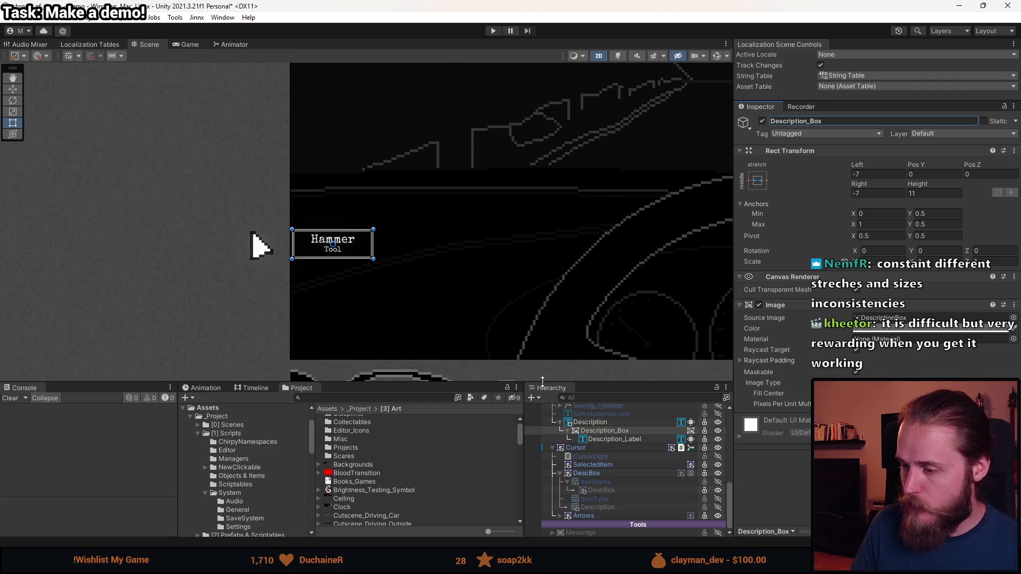
pyautogui.click(619, 439)
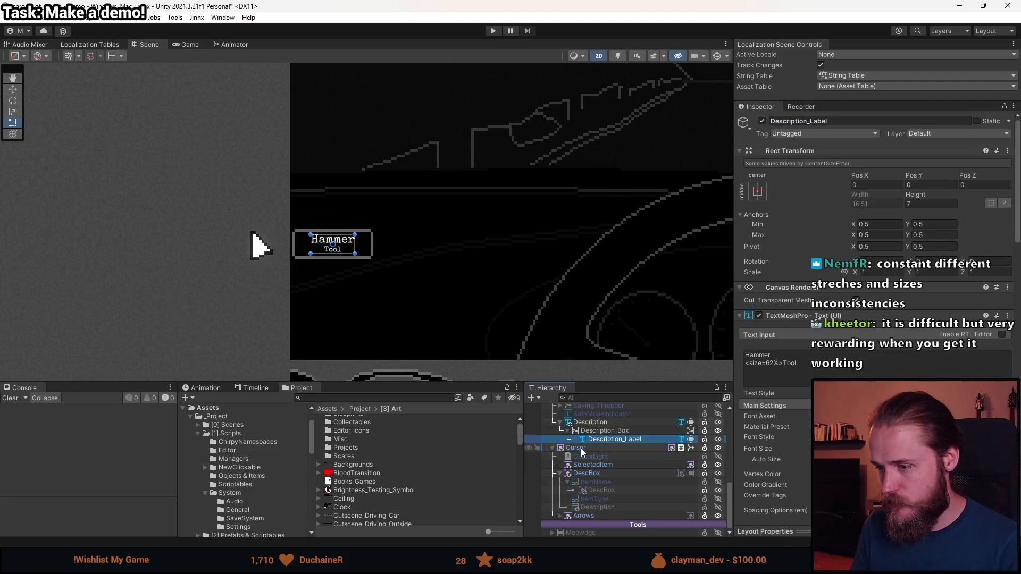
pyautogui.keyDown('ctrl'); pyautogui.click(601, 425); pyautogui.keyUp('ctrl')
pyautogui.click(804, 367)
pyautogui.click(812, 378)
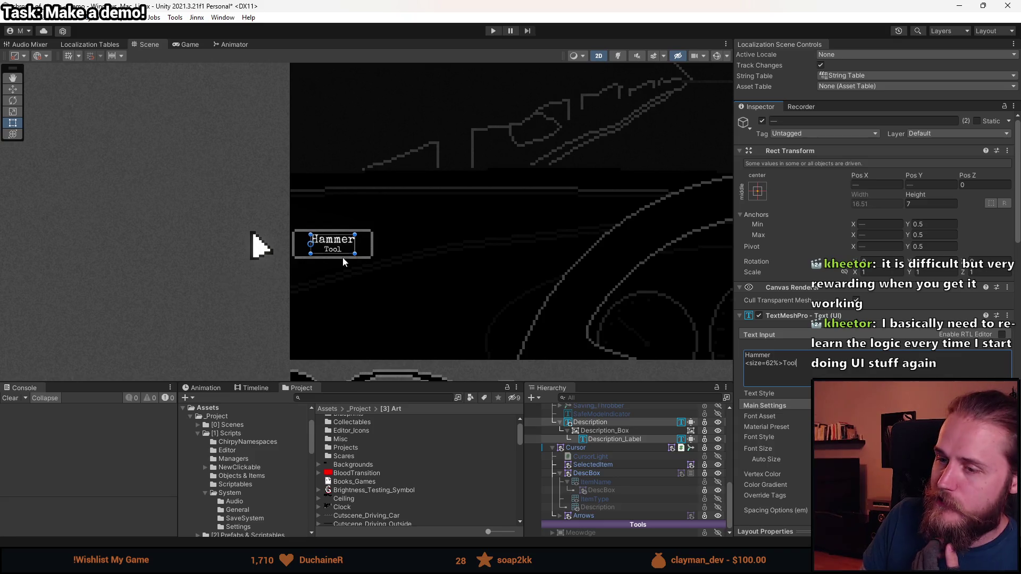
pyautogui.click(617, 439)
pyautogui.click(612, 423)
pyautogui.click(613, 439)
pyautogui.click(609, 423)
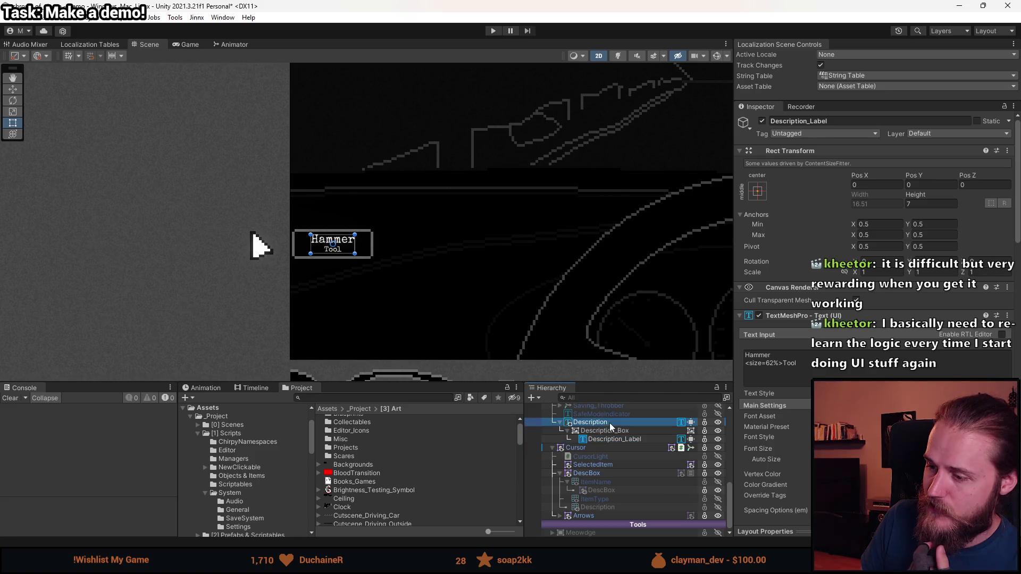
pyautogui.click(612, 440)
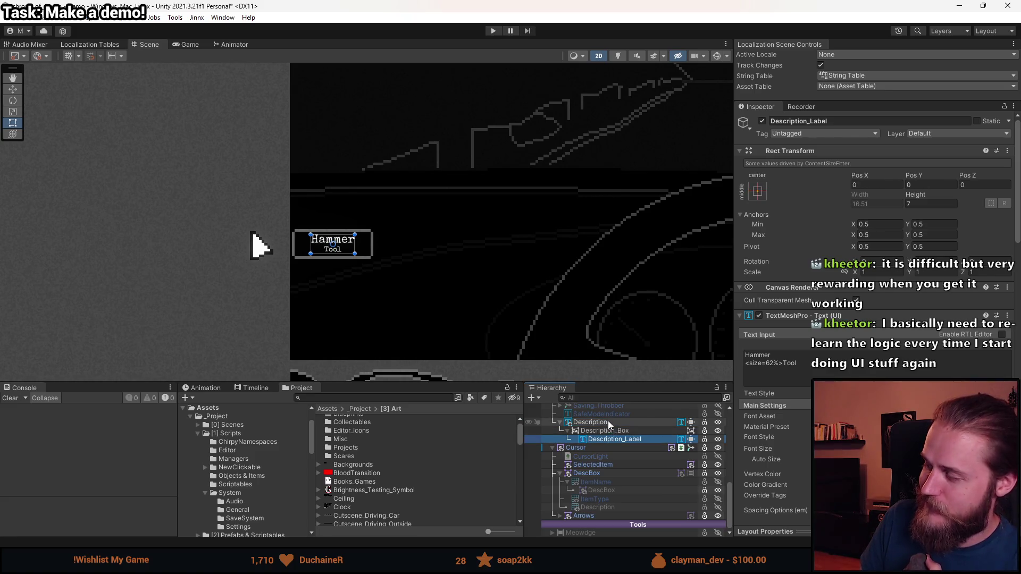
pyautogui.click(608, 421)
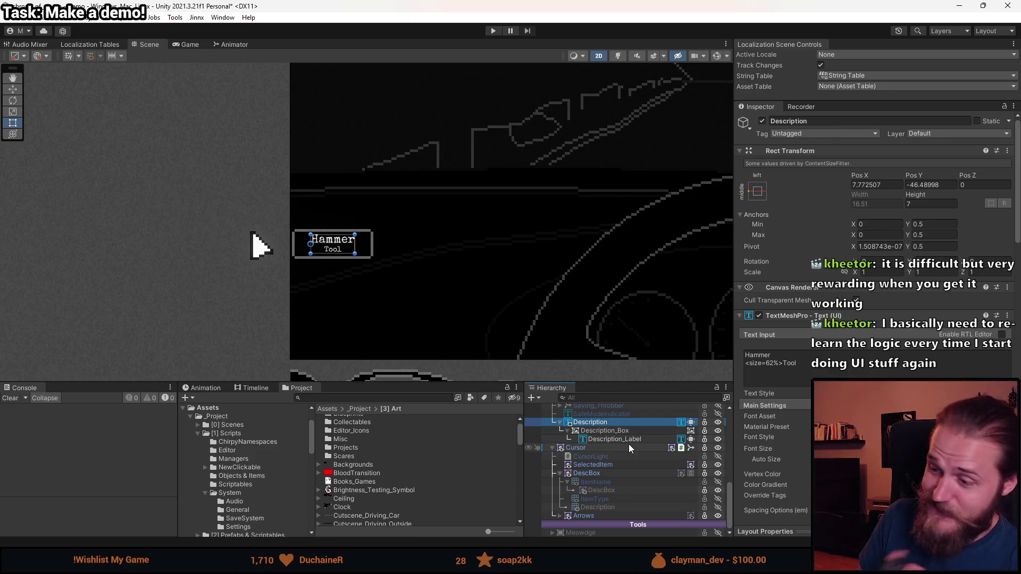
pyautogui.click(630, 439)
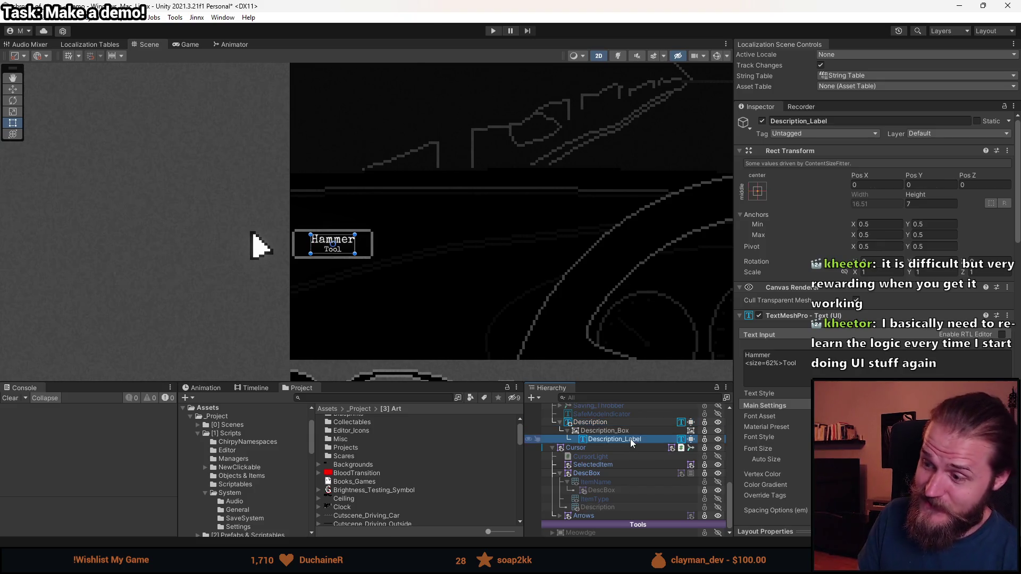
pyautogui.keyDown('ctrl'); pyautogui.click(628, 425); pyautogui.keyUp('ctrl')
pyautogui.click(815, 354)
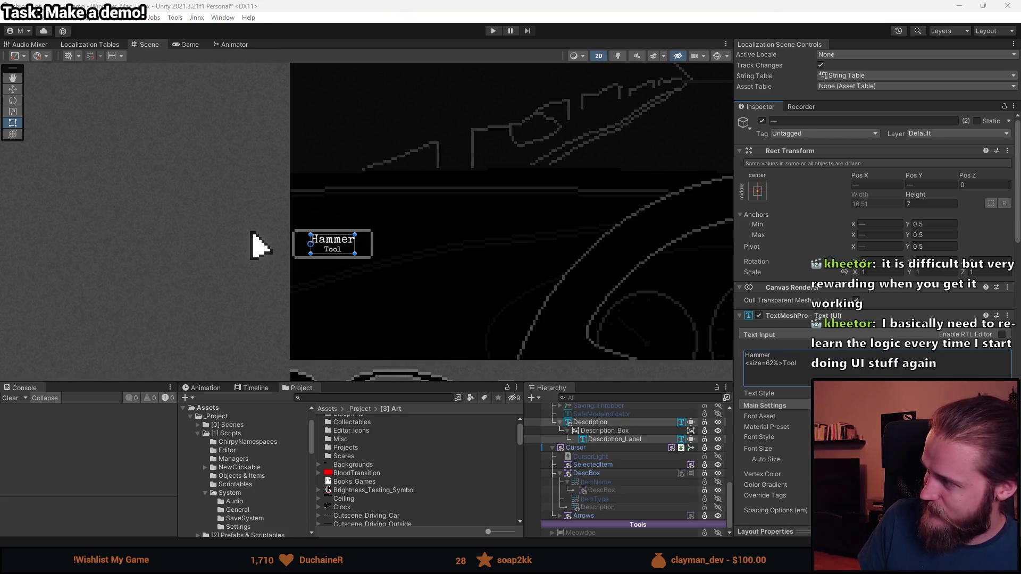
pyautogui.hotkey('alt', 'Tab')
pyautogui.hotkey('alt', 'Tab')
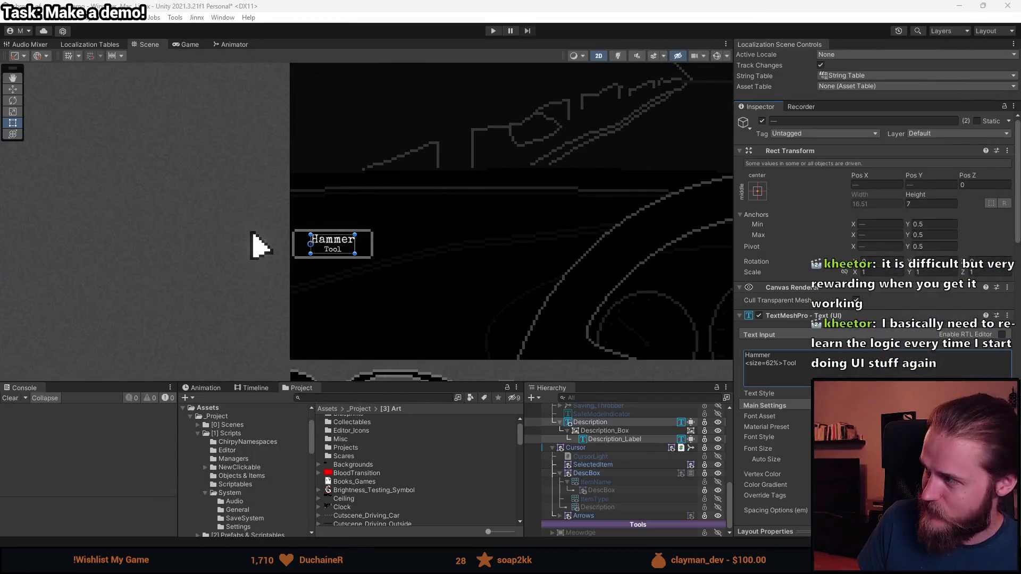
pyautogui.click(795, 355)
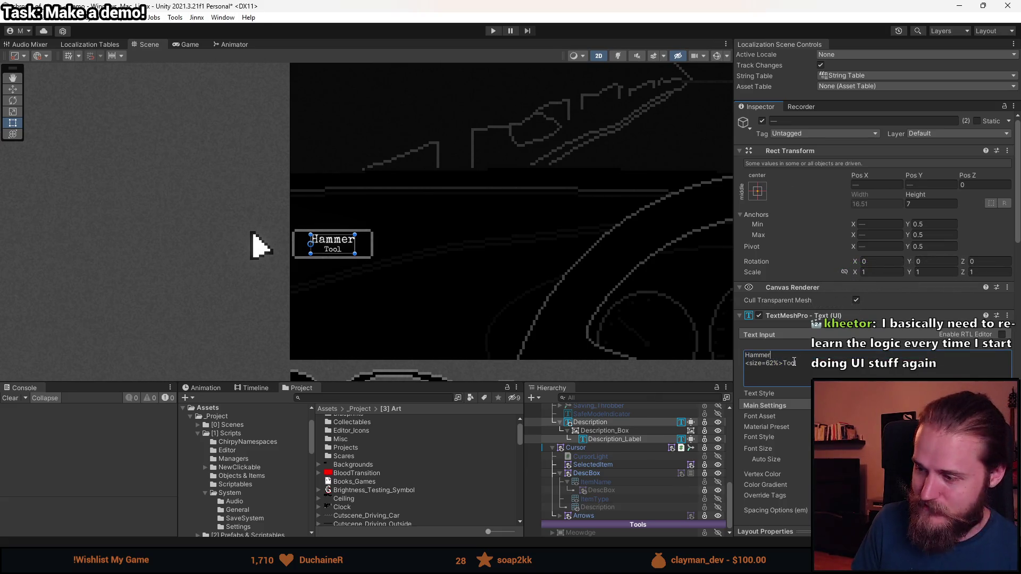
pyautogui.write('kajshdkjashdkjashdkjasd')
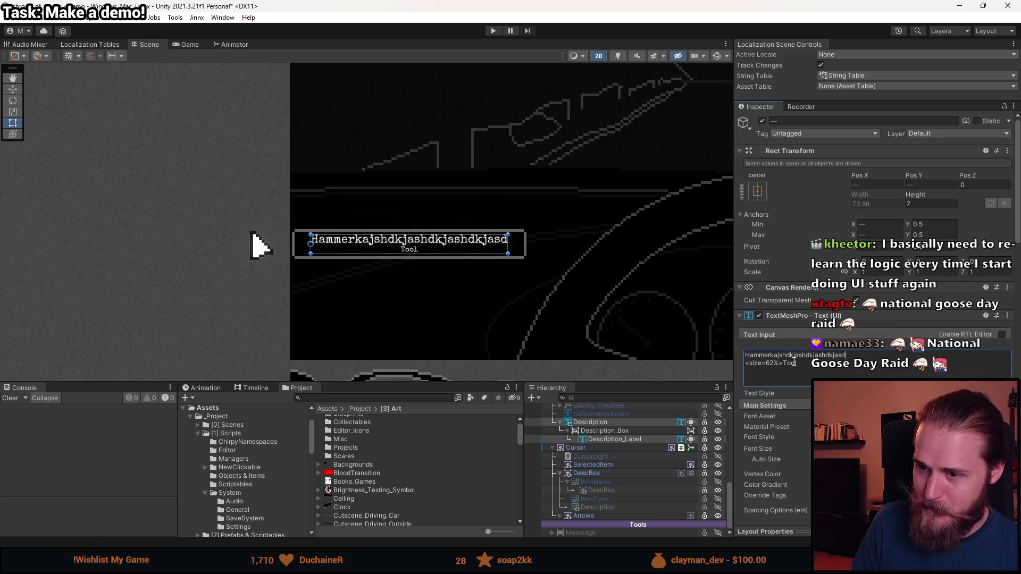
pyautogui.hotkey('shift', 'Home')
pyautogui.press('BackSpace')
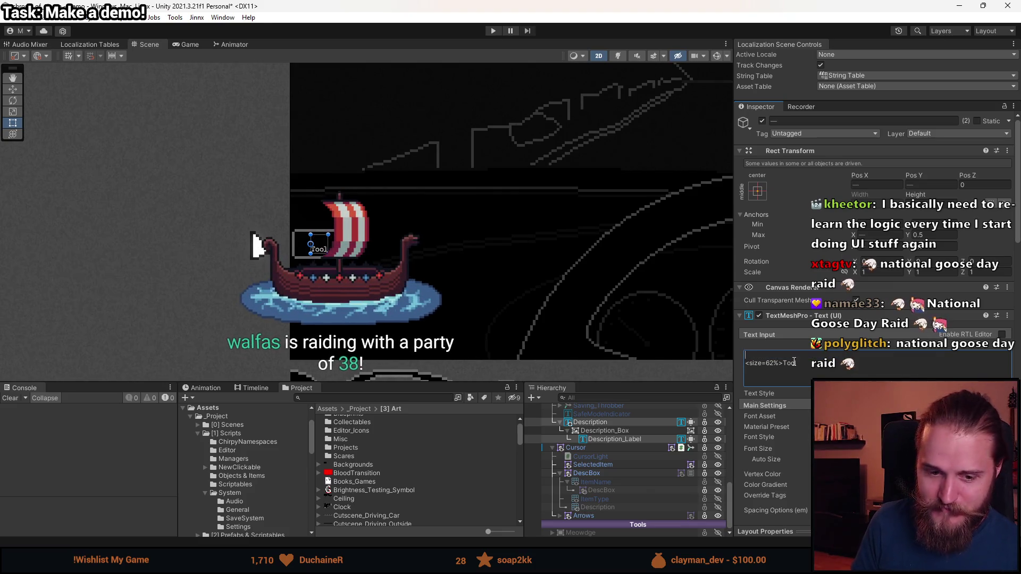
pyautogui.write('Hammer')
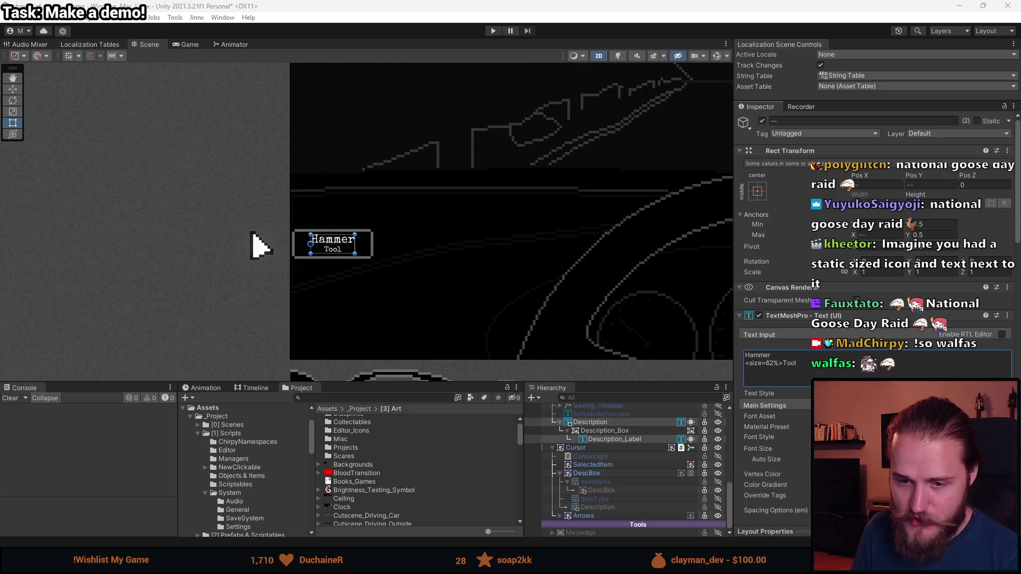
pyautogui.scroll(-5, 448, 313)
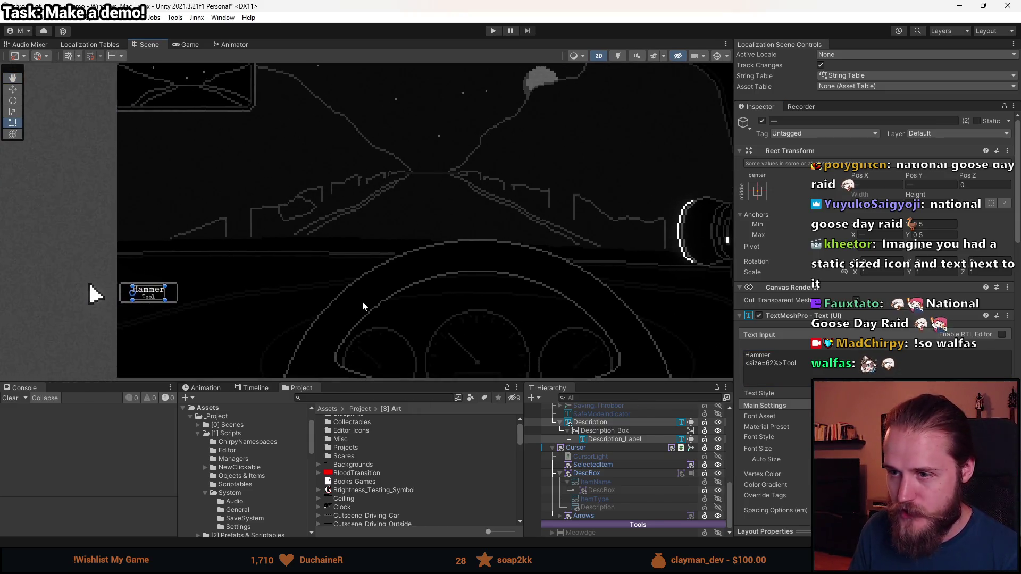
pyautogui.scroll(2, 184, 312)
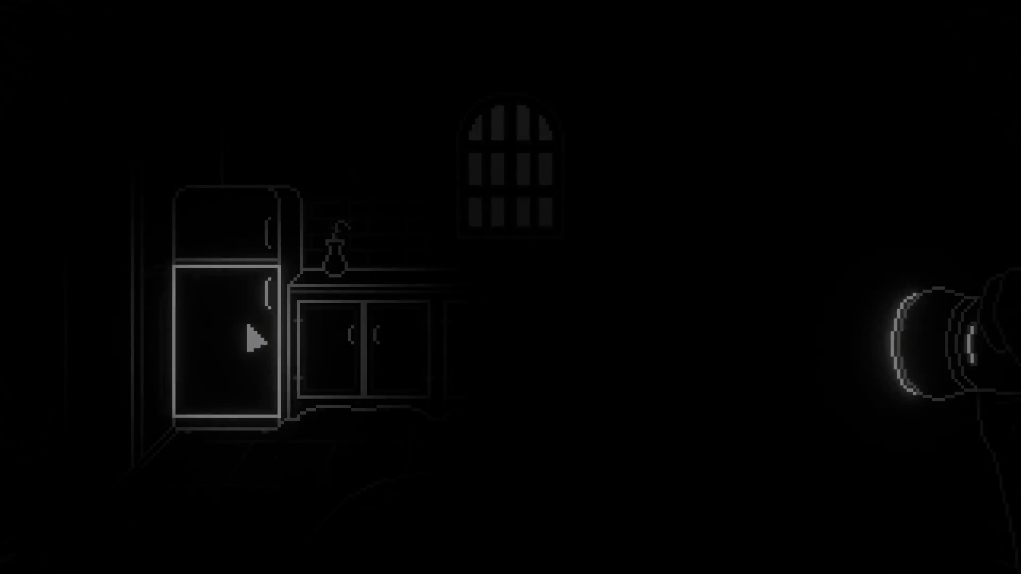
# Step: Click through the trailer's room scenes, starting with opening the fridge's lower door
pyautogui.click(251, 327)
pyautogui.click(541, 355)
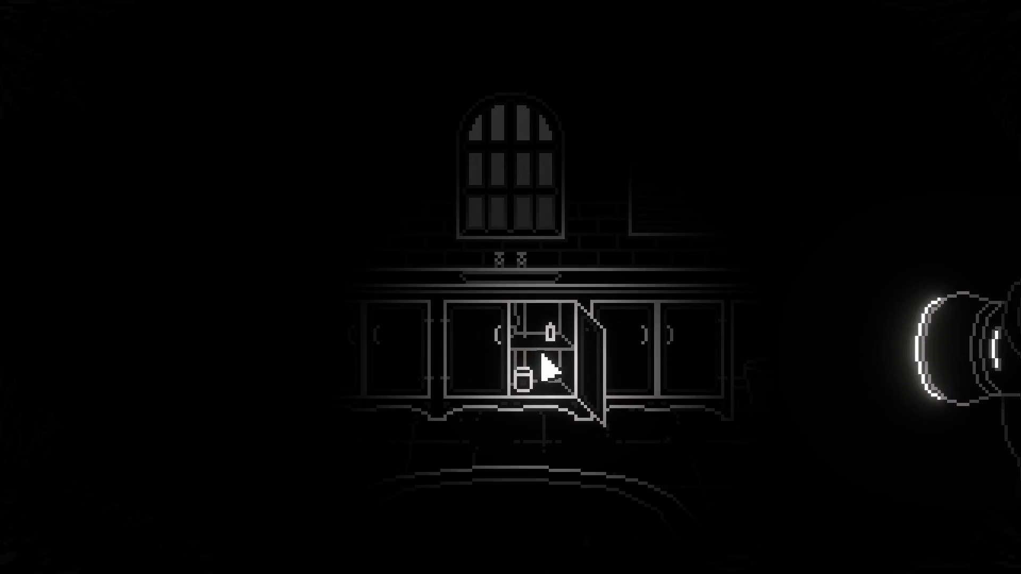
pyautogui.click(564, 349)
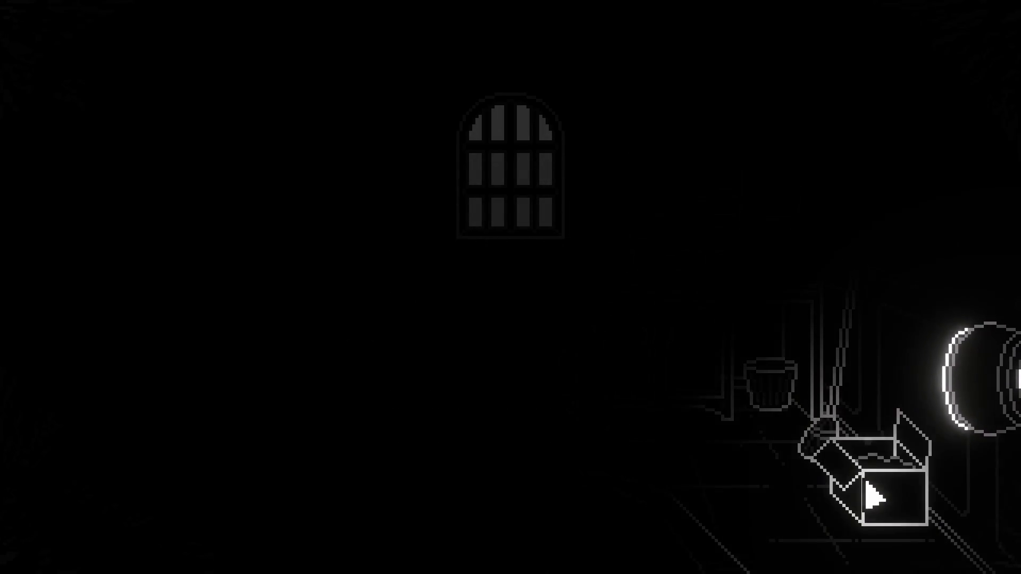
pyautogui.click(870, 498)
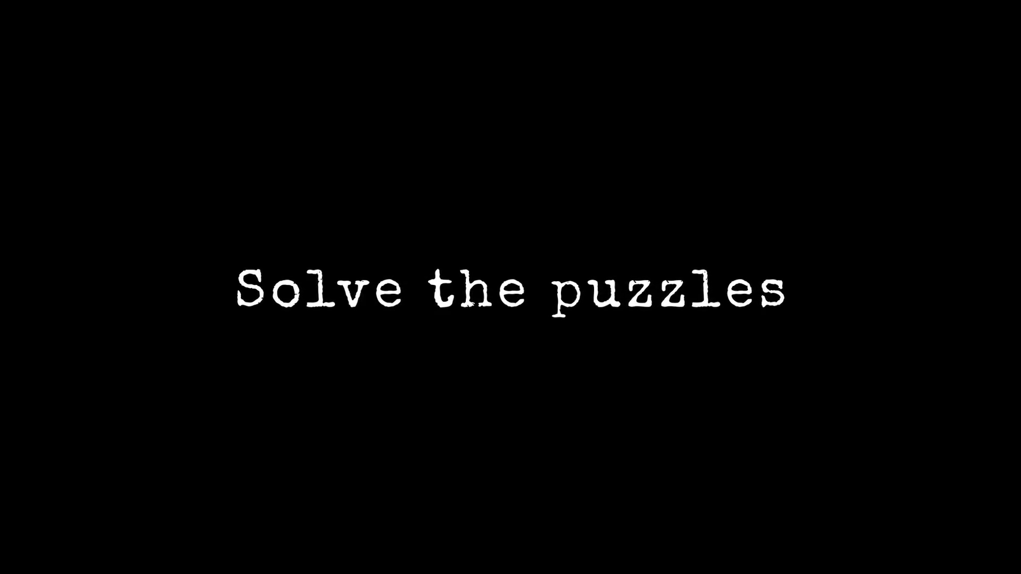
pyautogui.click(511, 434)
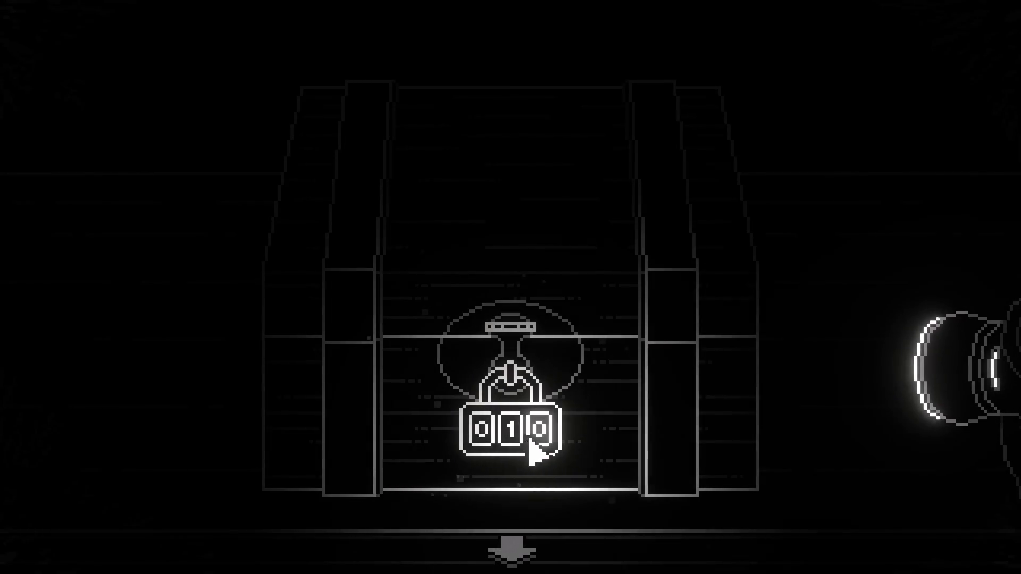
pyautogui.click(540, 435)
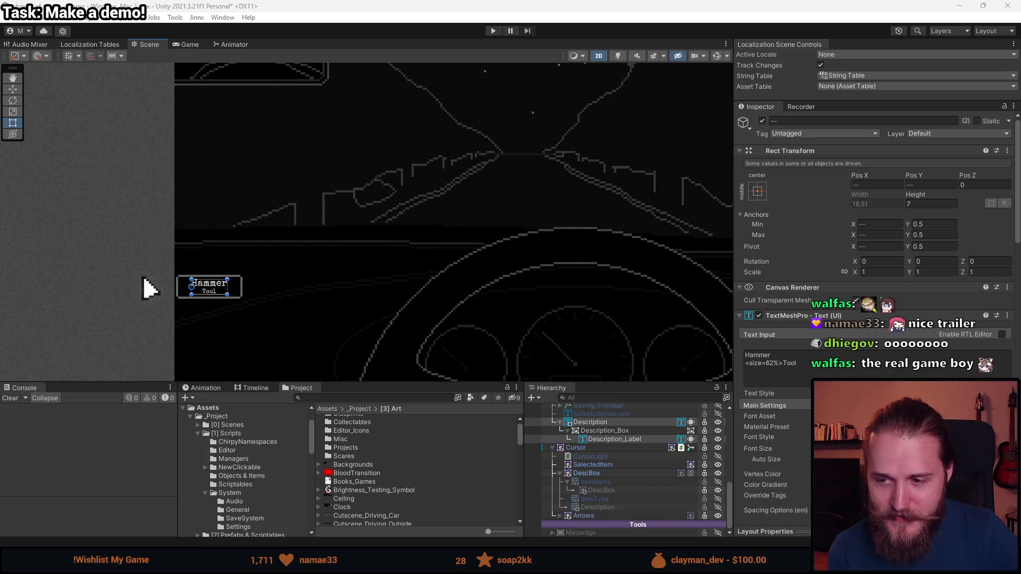
pyautogui.scroll(-4, 368, 294)
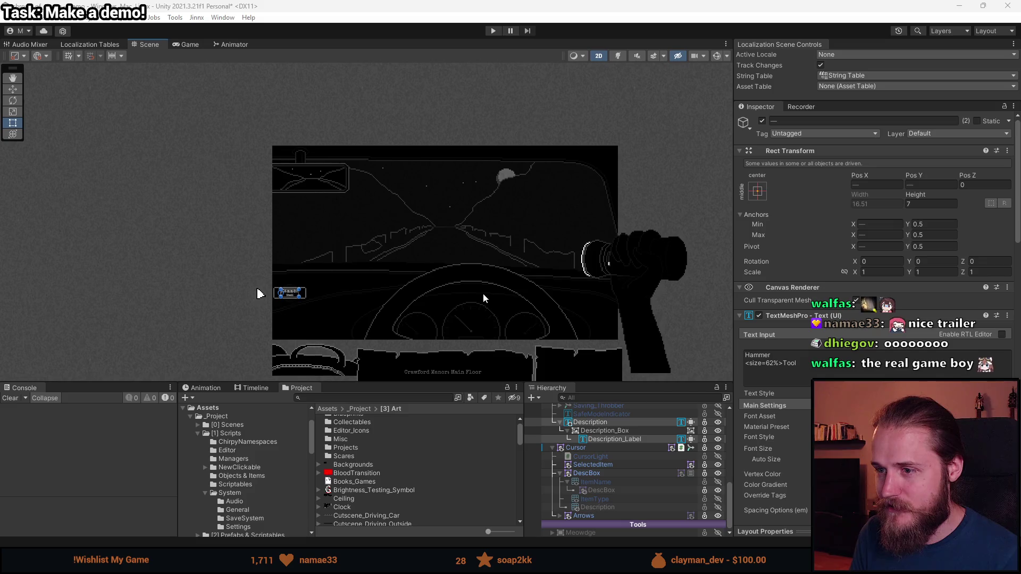
pyautogui.scroll(5, 280, 314)
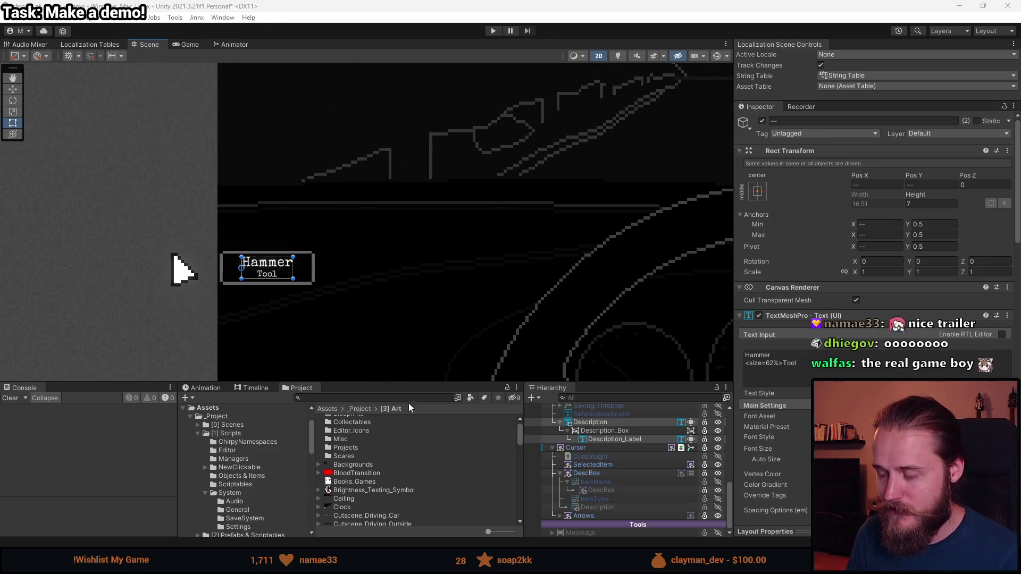
pyautogui.click(603, 422)
pyautogui.keyDown('ctrl'); pyautogui.click(612, 440); pyautogui.keyUp('ctrl')
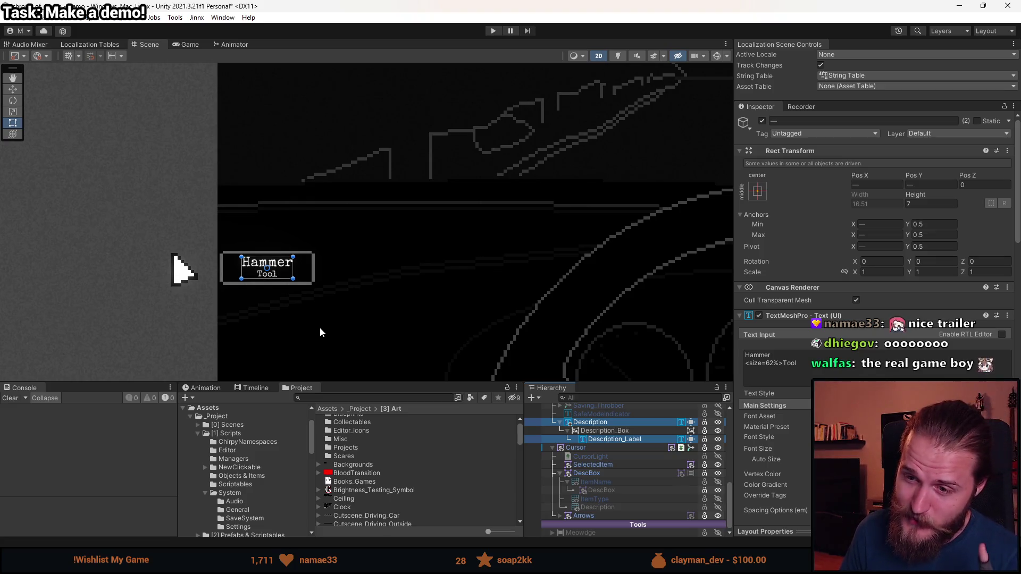
pyautogui.scroll(-5, 320, 333)
pyautogui.scroll(5, 303, 336)
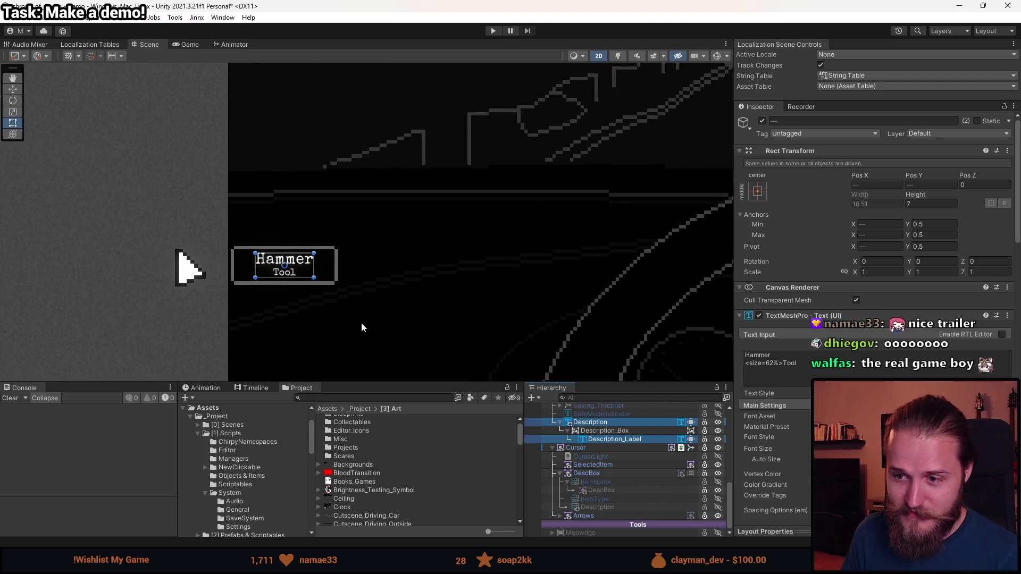
pyautogui.click(788, 354)
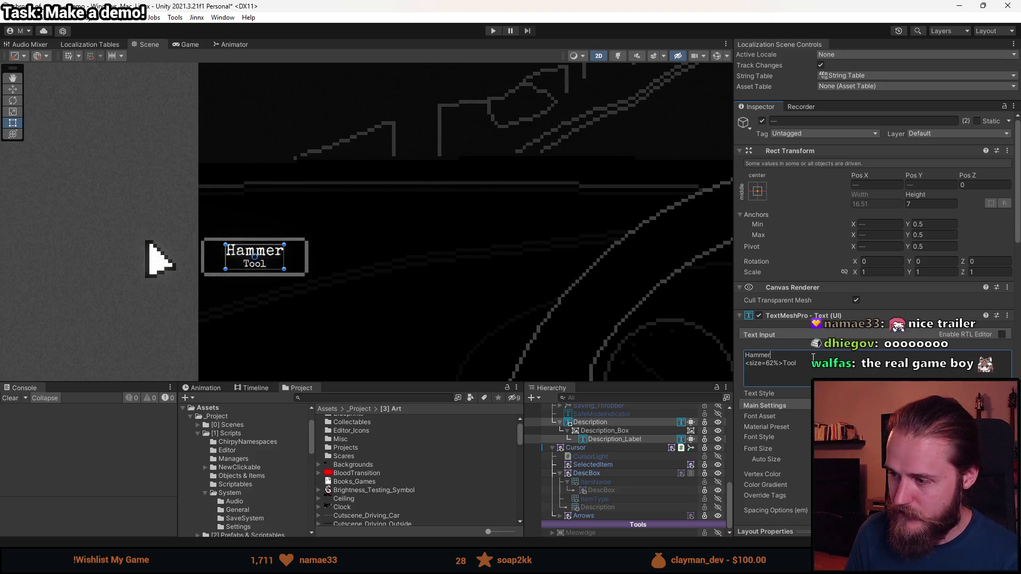
pyautogui.scroll(-3, 534, 373)
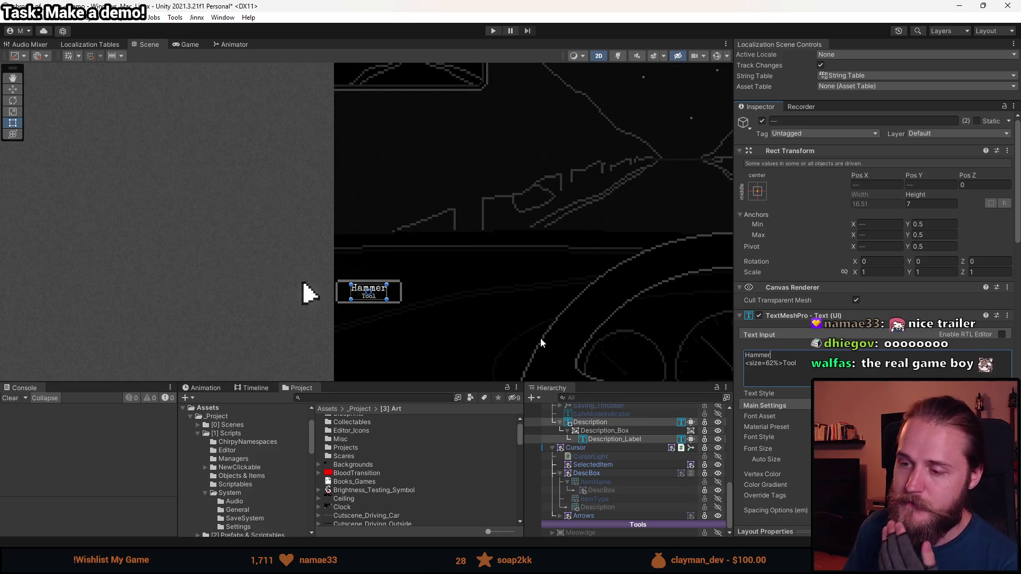
pyautogui.moveTo(460, 250); pyautogui.dragTo(228, 273)
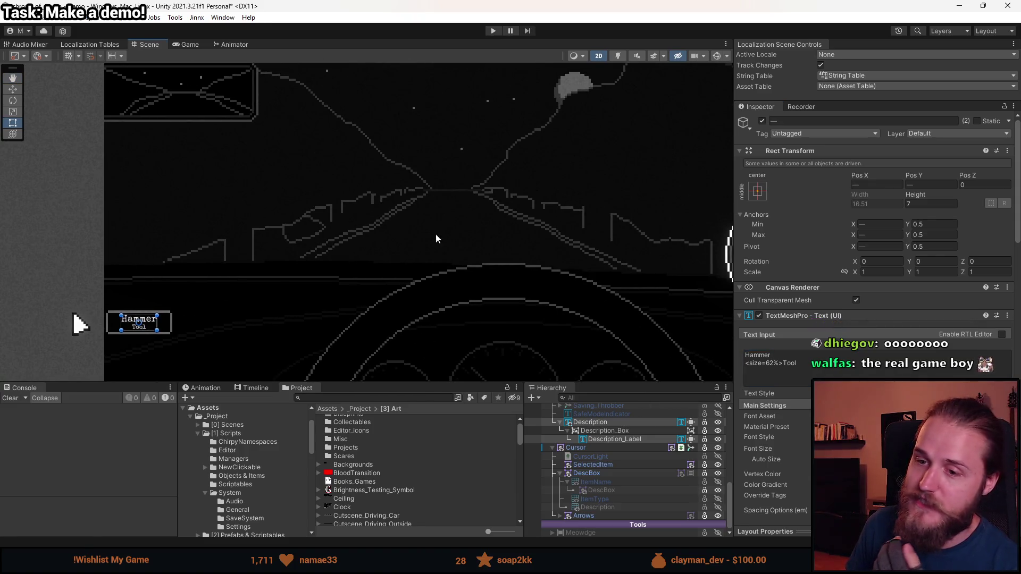
pyautogui.scroll(-5, 362, 317)
pyautogui.moveTo(339, 298); pyautogui.dragTo(328, 250)
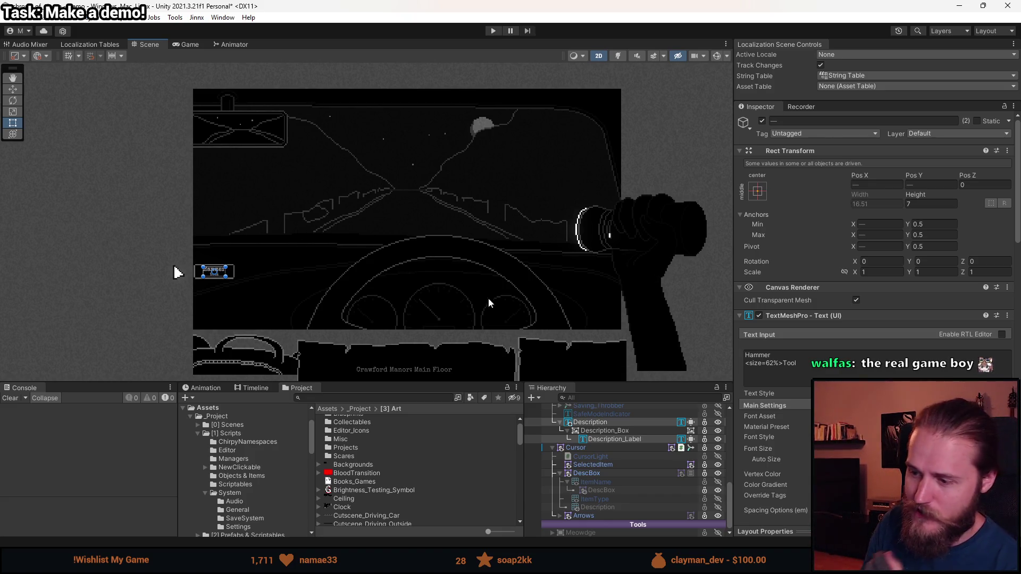
pyautogui.scroll(10, 606, 484)
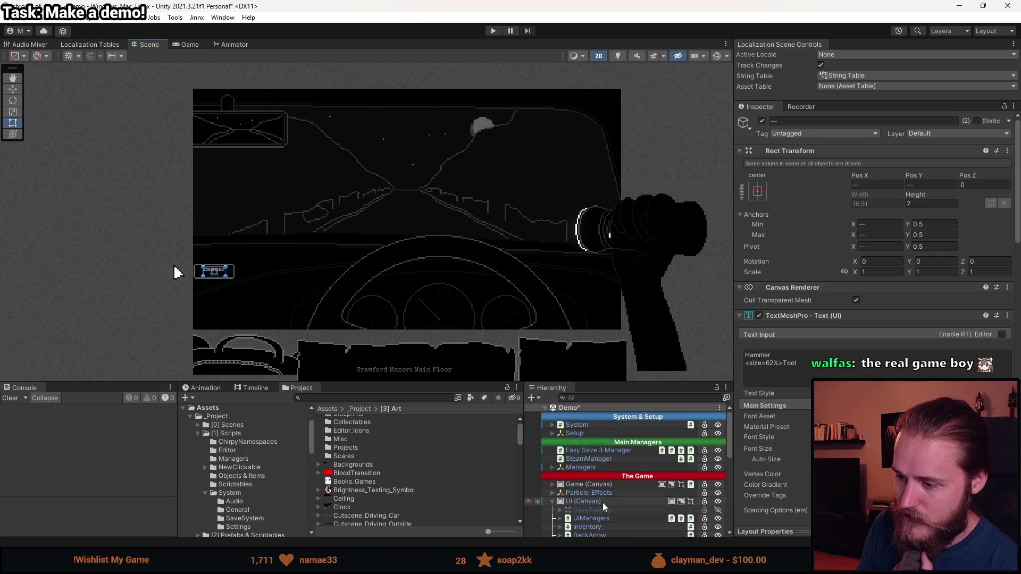
# Step: Expand Game > Rooms and step through Intro_Cutscene, First_TV_Room and First_Main_Hall to First_Clock_Room
pyautogui.scroll(-3, 585, 487)
pyautogui.click(552, 469)
pyautogui.click(552, 452)
pyautogui.click(561, 470)
pyautogui.click(605, 478)
pyautogui.scroll(-3, 625, 515)
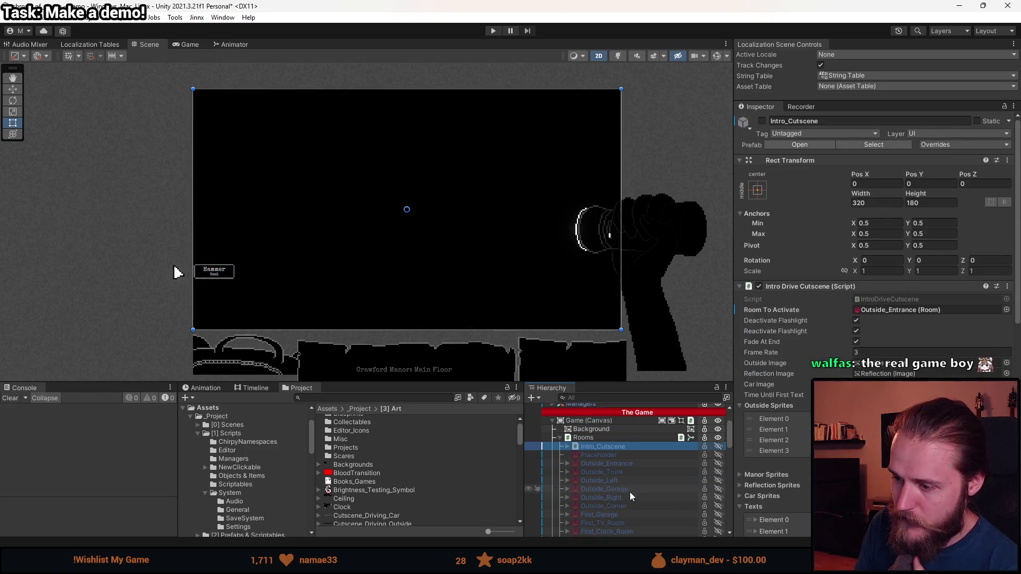
pyautogui.scroll(-3, 628, 491)
pyautogui.click(623, 492)
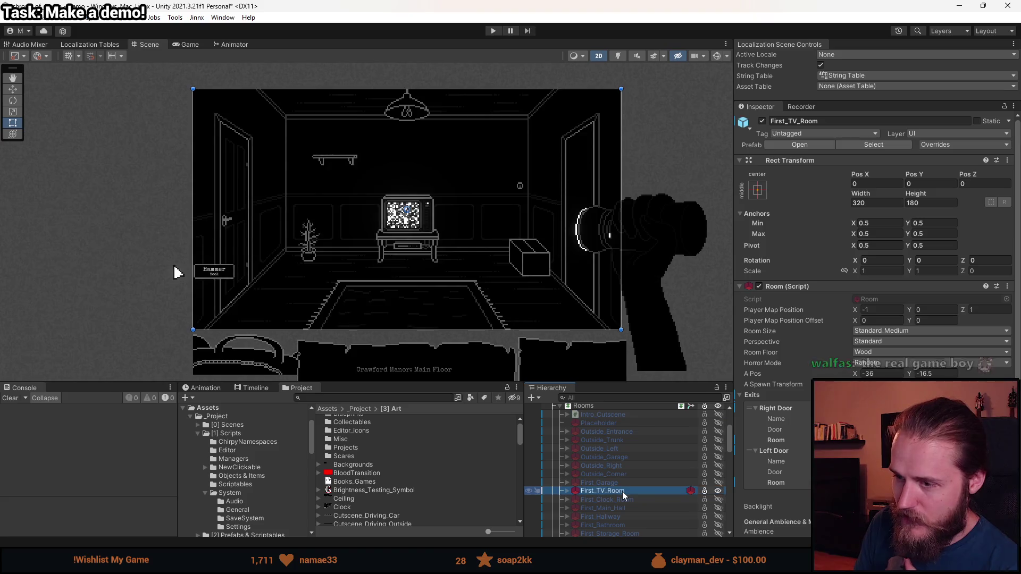
pyautogui.click(620, 508)
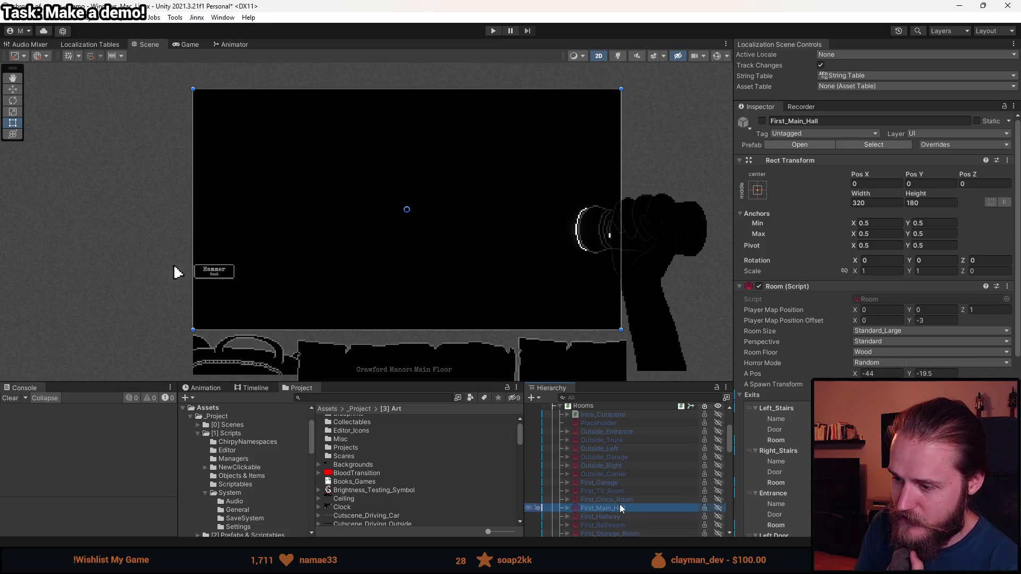
pyautogui.click(618, 500)
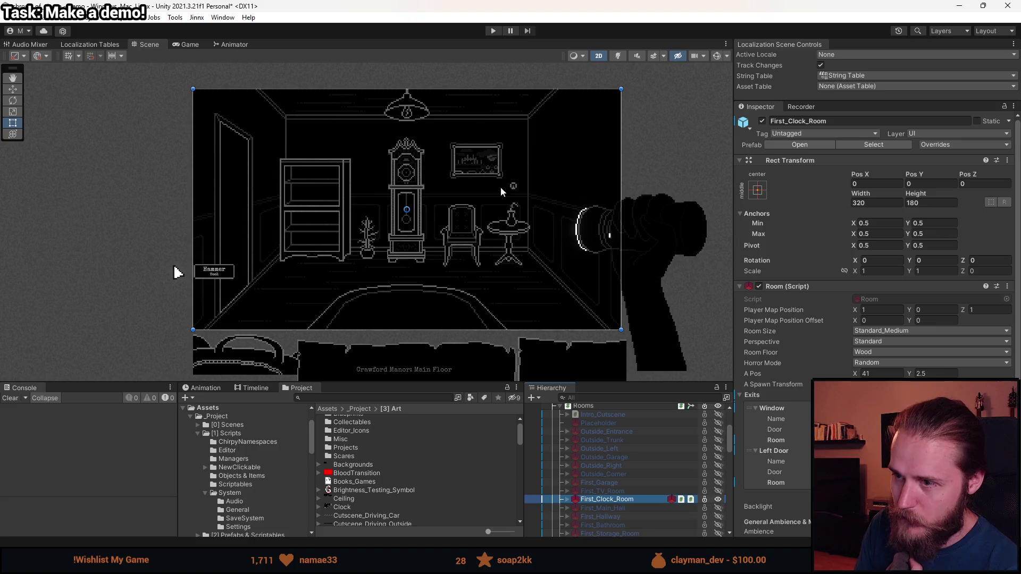
# Step: Make the Scene view taller and frame the clock room with F
pyautogui.scroll(3, 500, 142)
pyautogui.scroll(-1, 433, 211)
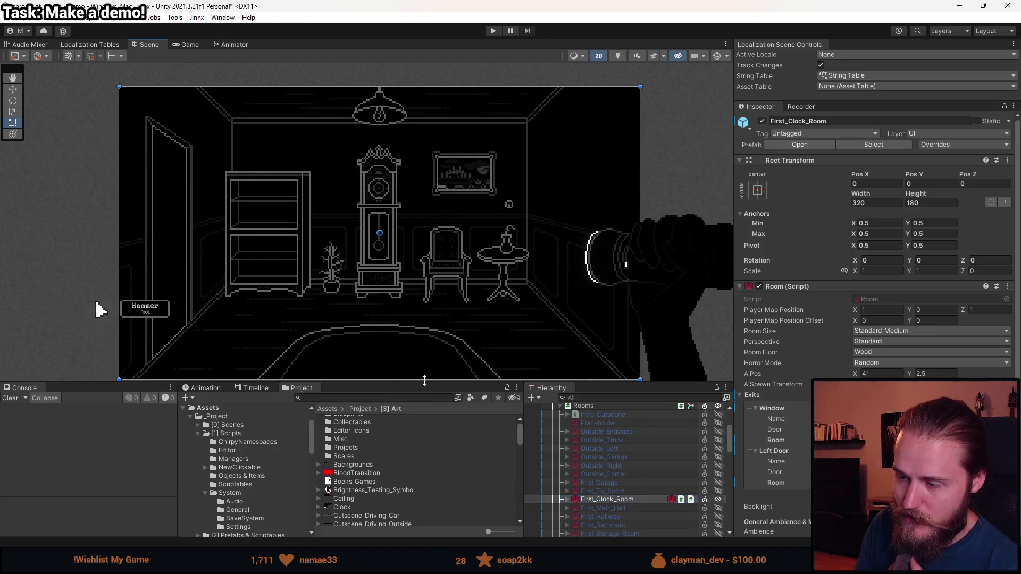
pyautogui.moveTo(424, 384); pyautogui.dragTo(420, 469)
pyautogui.press('f')
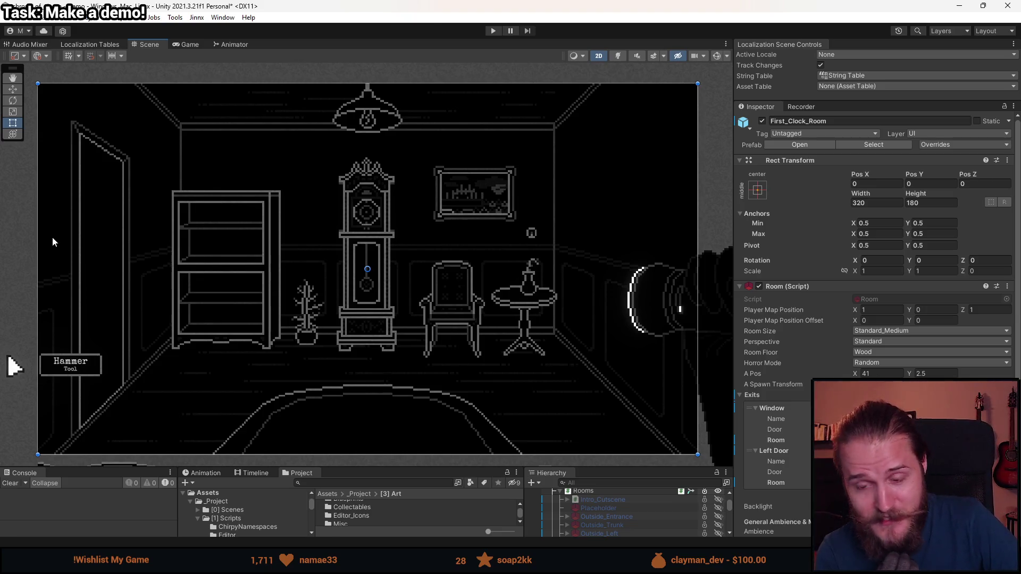
# Step: Start the game in play mode, then pause it
pyautogui.scroll(-3, 230, 214)
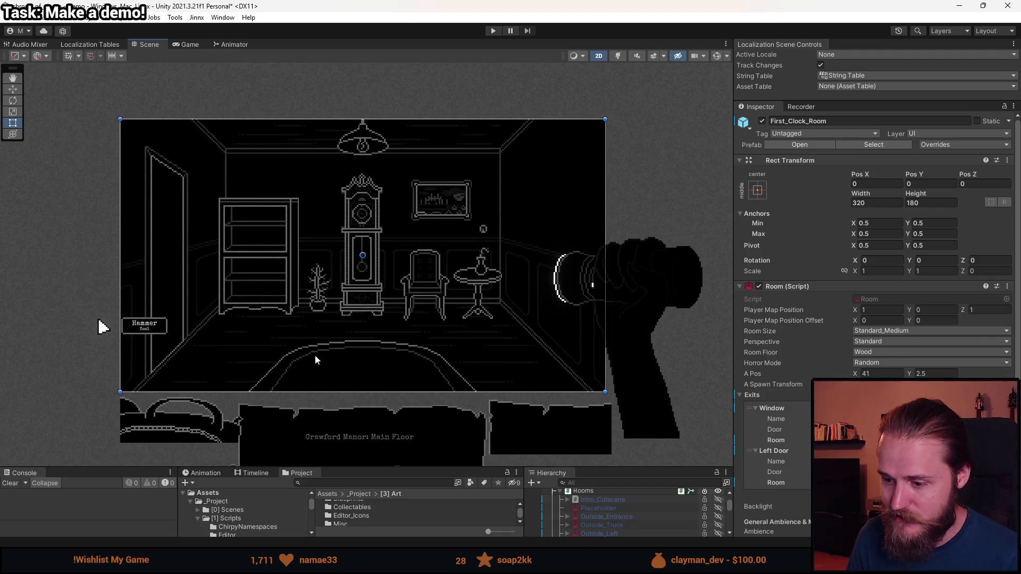
pyautogui.scroll(-1, 344, 377)
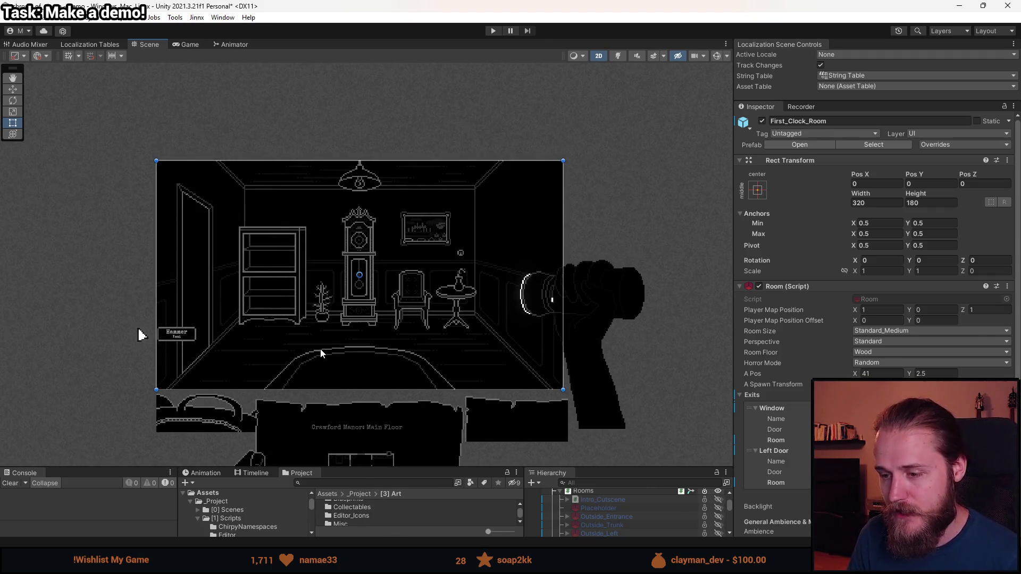
pyautogui.scroll(3, 320, 349)
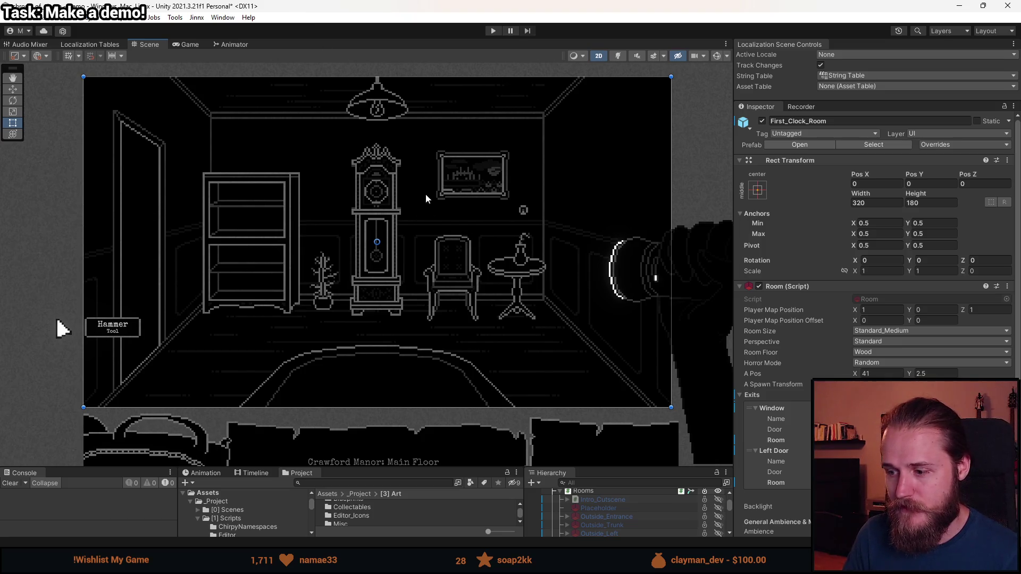
pyautogui.click(493, 30)
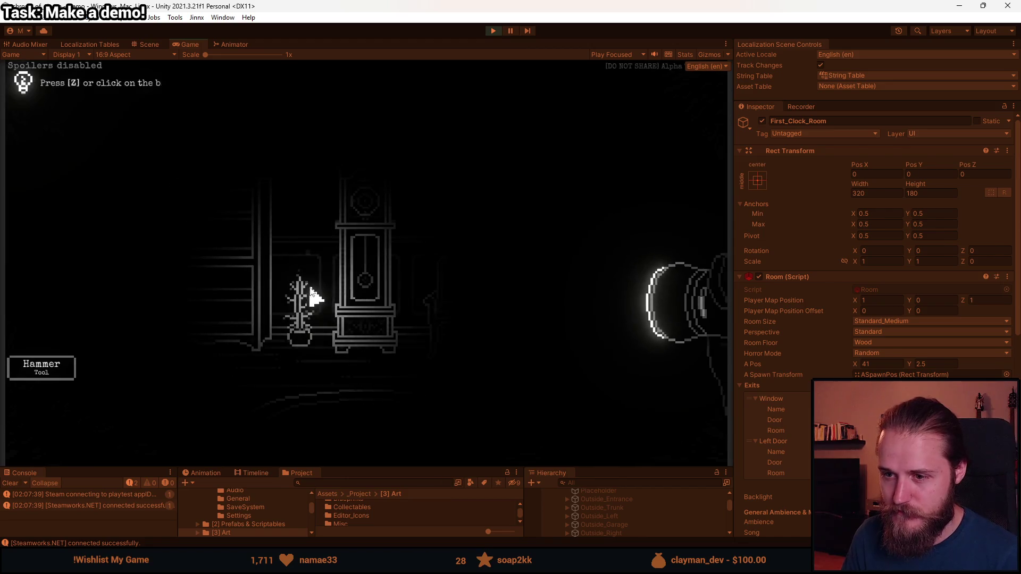
pyautogui.press('Escape')
# Step: Deactivate the Description label box in the Hierarchy, then resume the game
pyautogui.moveTo(424, 473); pyautogui.dragTo(436, 311)
pyautogui.scroll(-3, 624, 432)
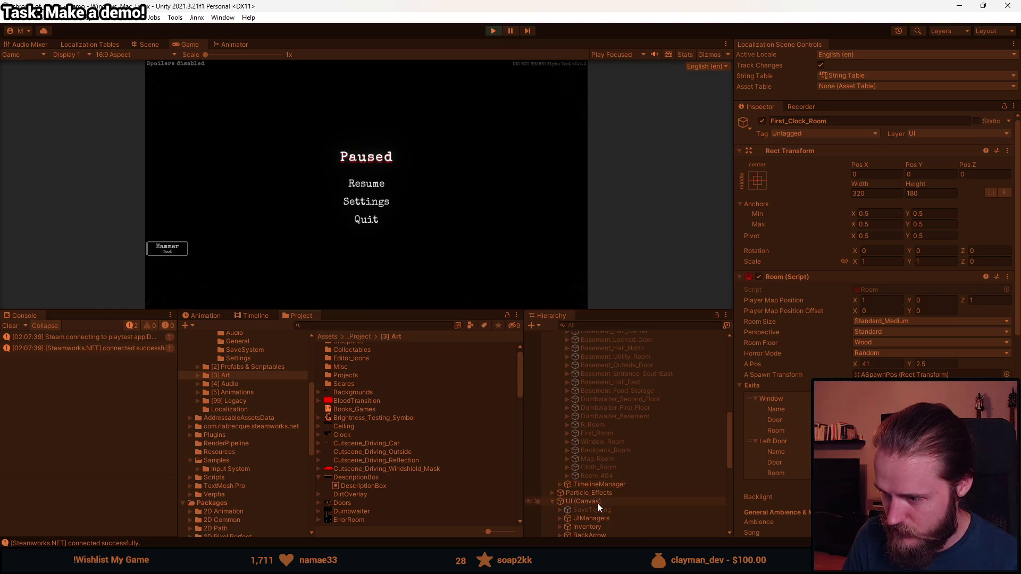
pyautogui.scroll(-3, 597, 504)
pyautogui.scroll(-3, 599, 492)
pyautogui.click(603, 490)
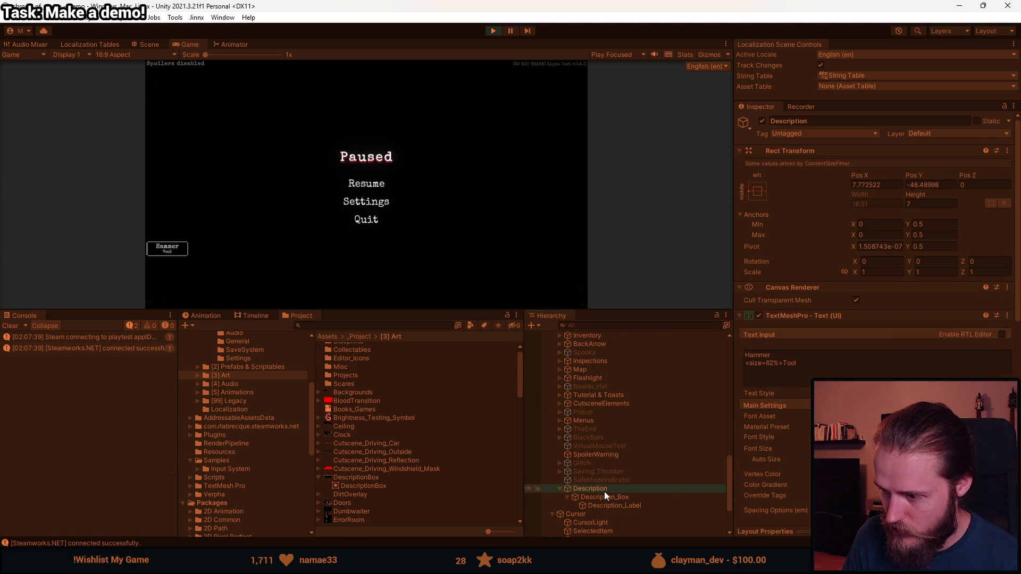
pyautogui.click(762, 120)
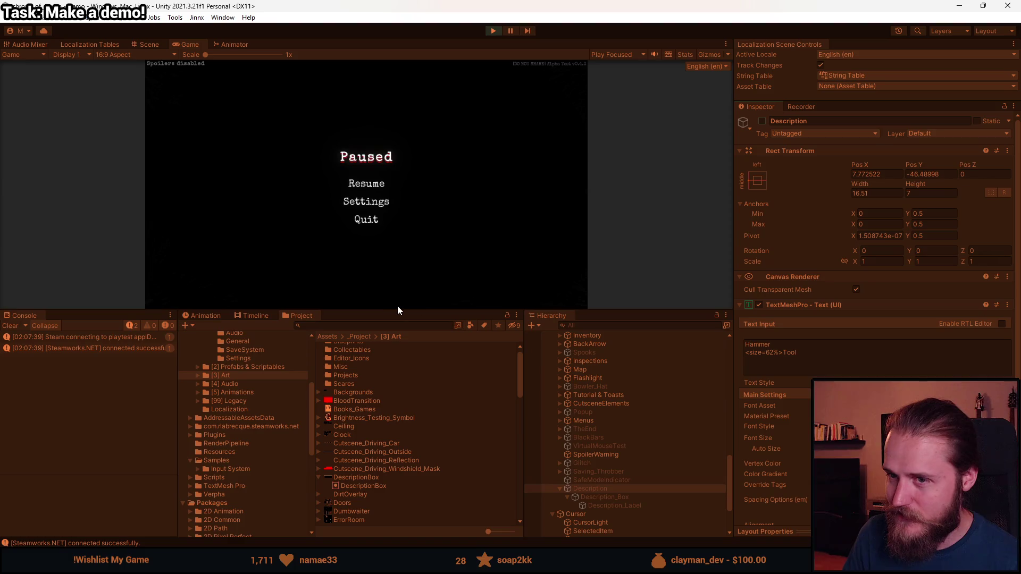
pyautogui.moveTo(397, 313)
pyautogui.mouseDown()
pyautogui.moveTo(399, 417)
pyautogui.moveTo(415, 485)
pyautogui.mouseUp()
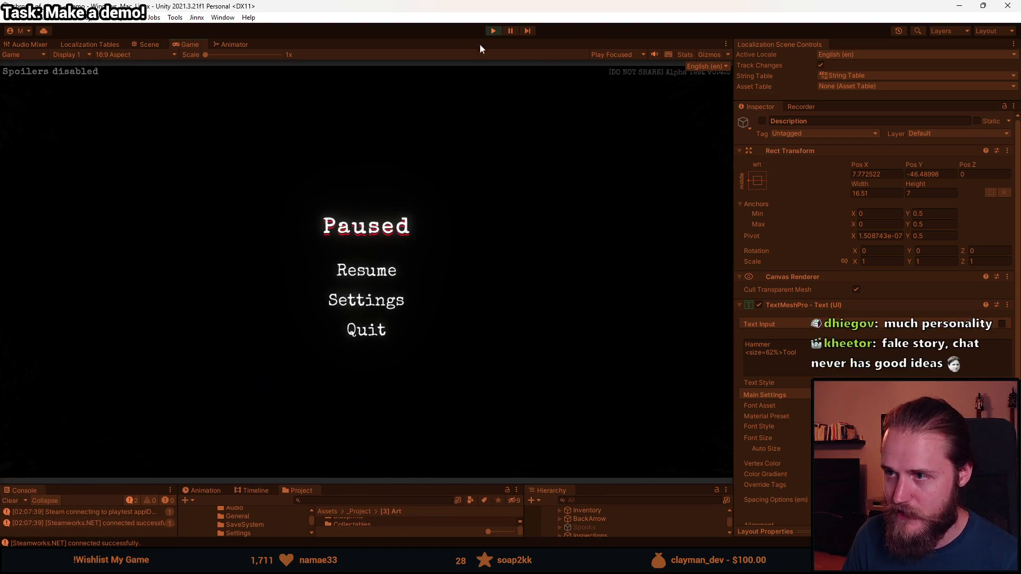
pyautogui.click(355, 277)
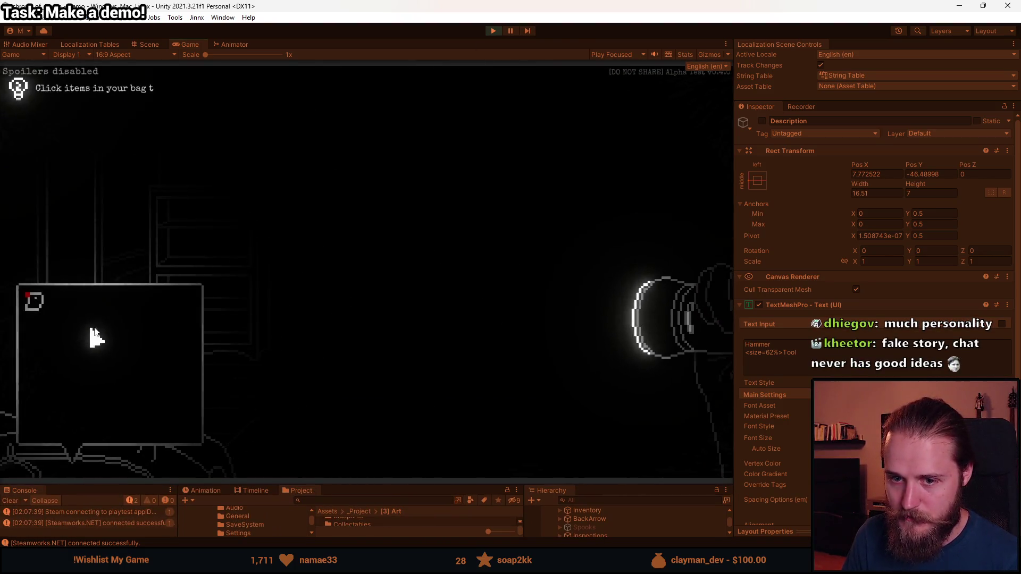
# Step: Visit Settings > Gameplay from the pause menu, resume, and walk into the next room
pyautogui.press('Escape')
pyautogui.click(351, 300)
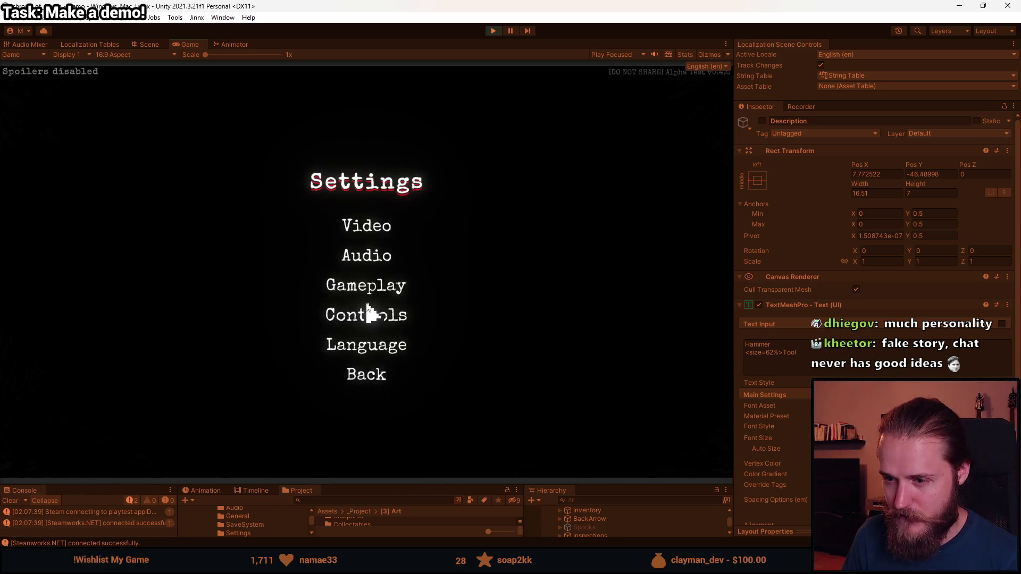
pyautogui.click(404, 288)
pyautogui.click(366, 316)
pyautogui.click(366, 372)
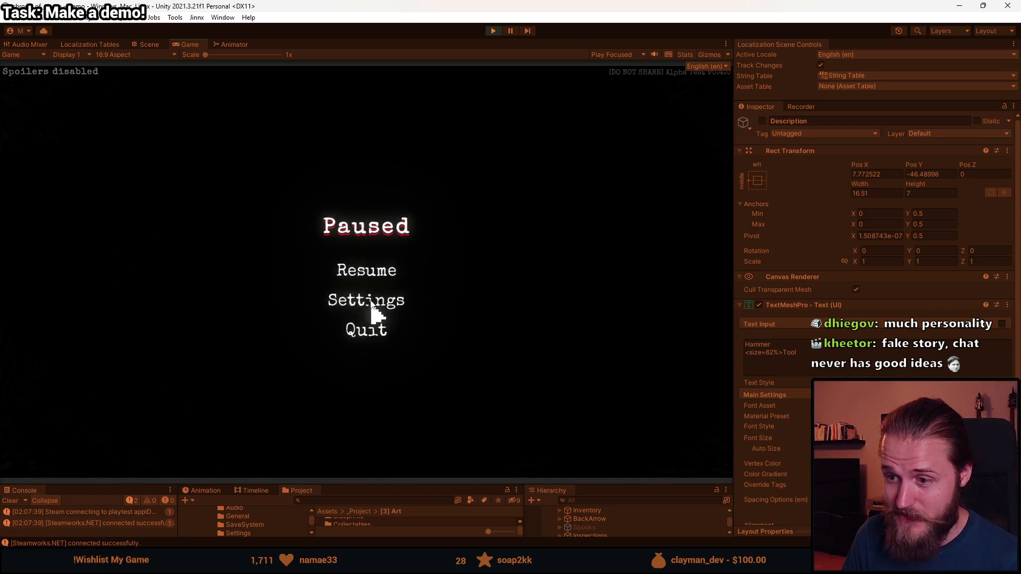
pyautogui.click(365, 269)
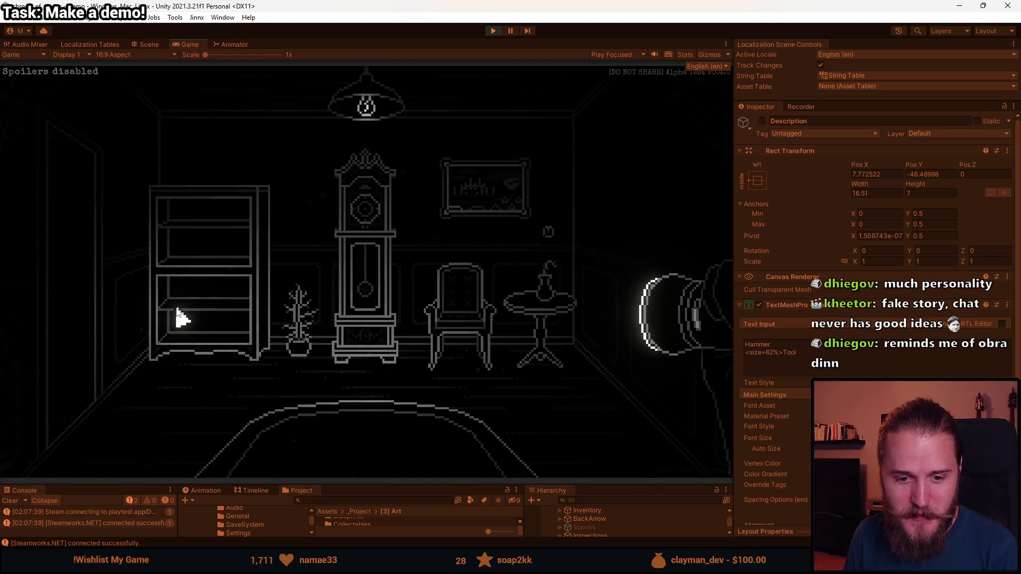
pyautogui.click(87, 267)
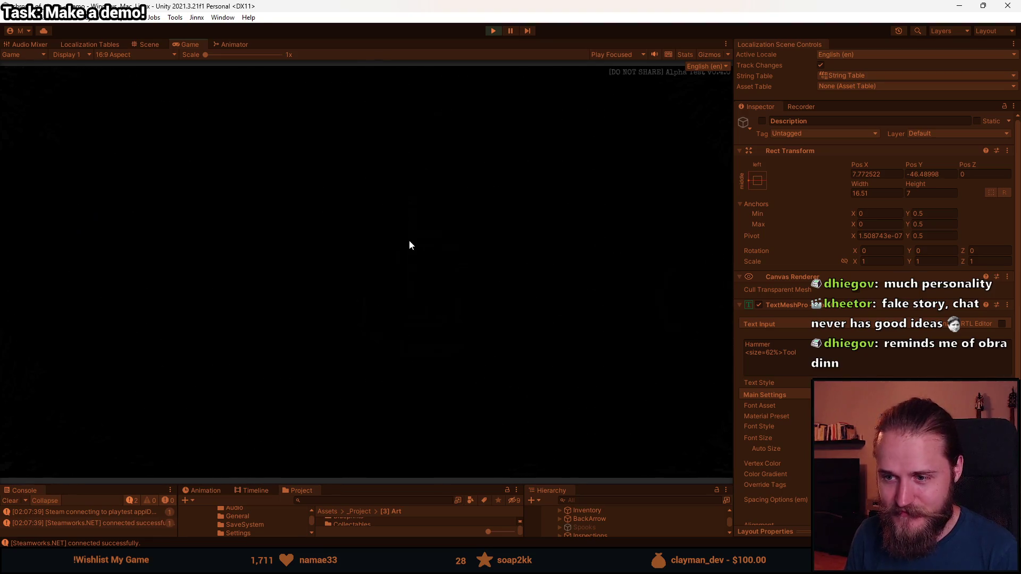
# Step: Examine the stairs, then clear the Console and exit play mode
pyautogui.click(160, 314)
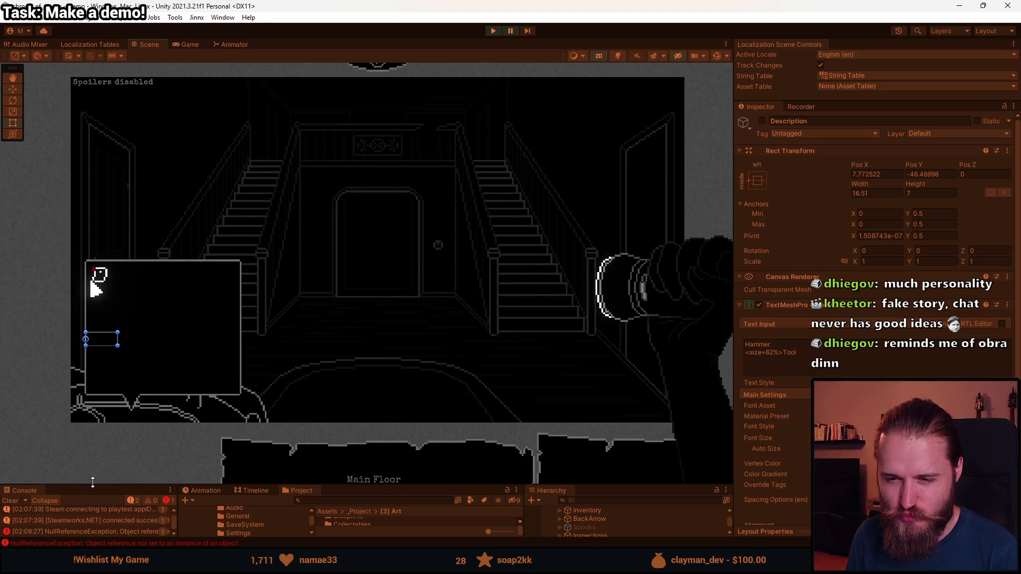
pyautogui.moveTo(92, 483); pyautogui.dragTo(110, 374)
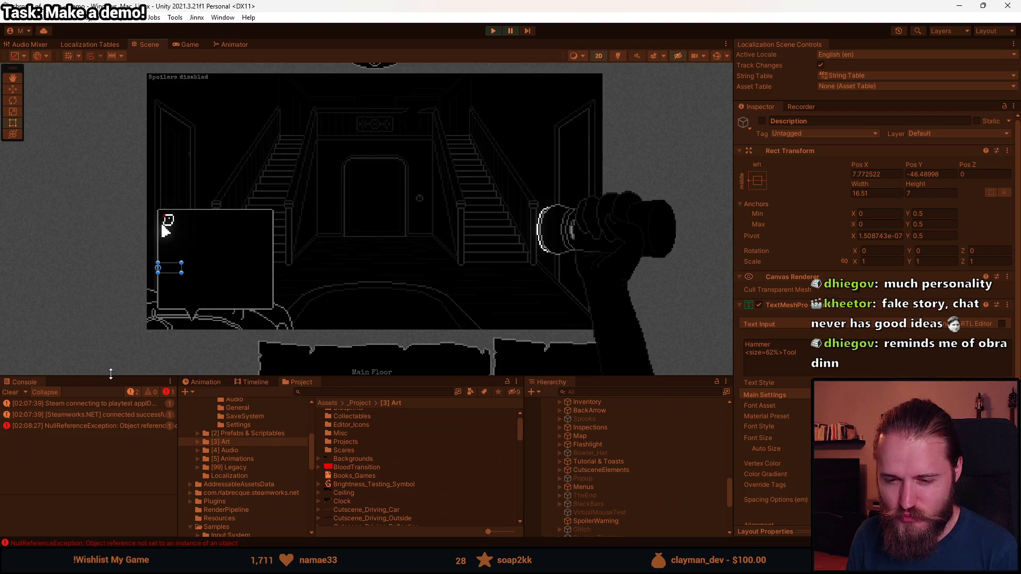
pyautogui.click(12, 393)
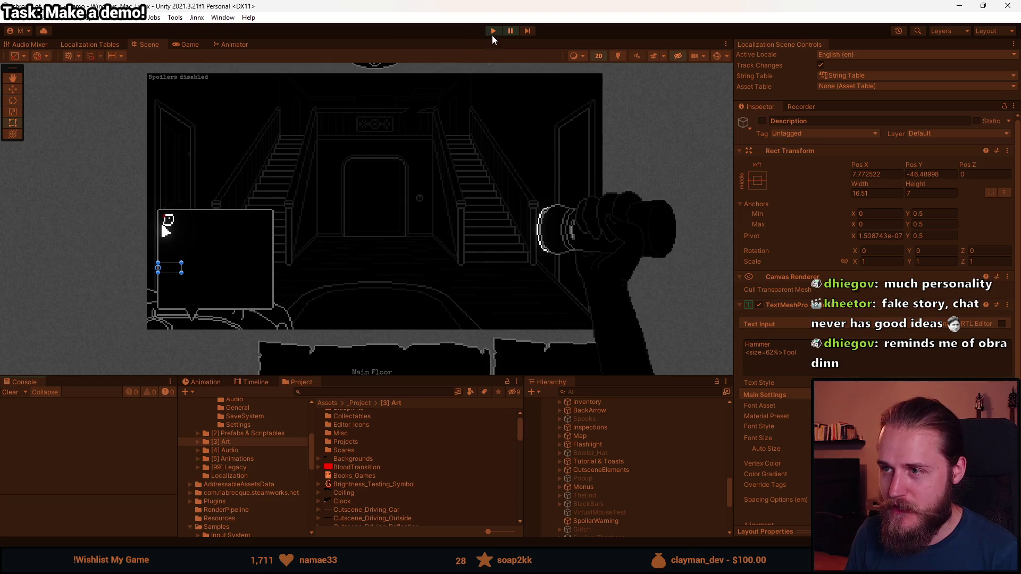
pyautogui.click(493, 33)
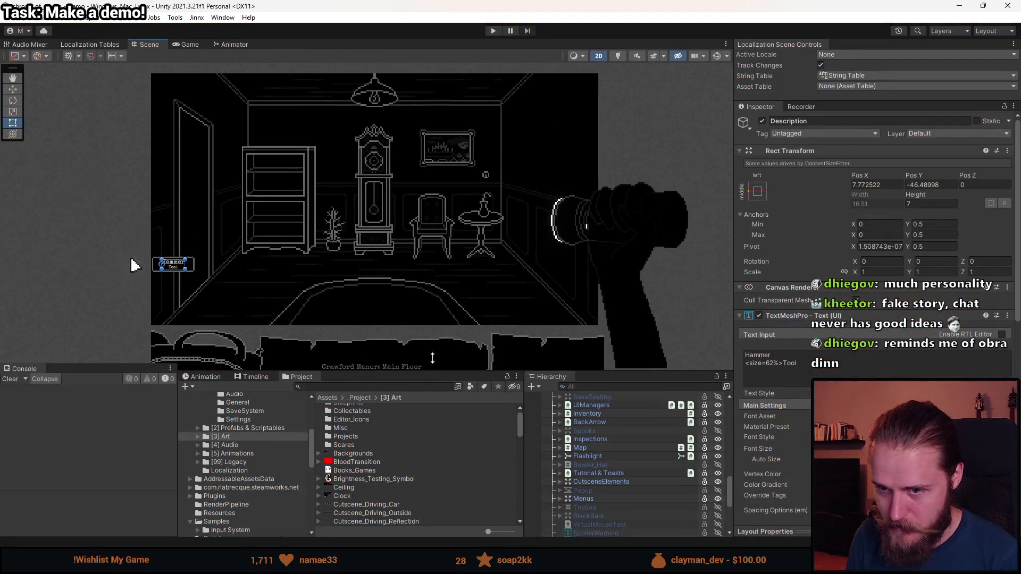
# Step: Disable the old Description object with Alt+Shift+A and inspect DescBox and its ItemName text
pyautogui.moveTo(426, 381); pyautogui.dragTo(427, 239)
pyautogui.scroll(-1, 596, 439)
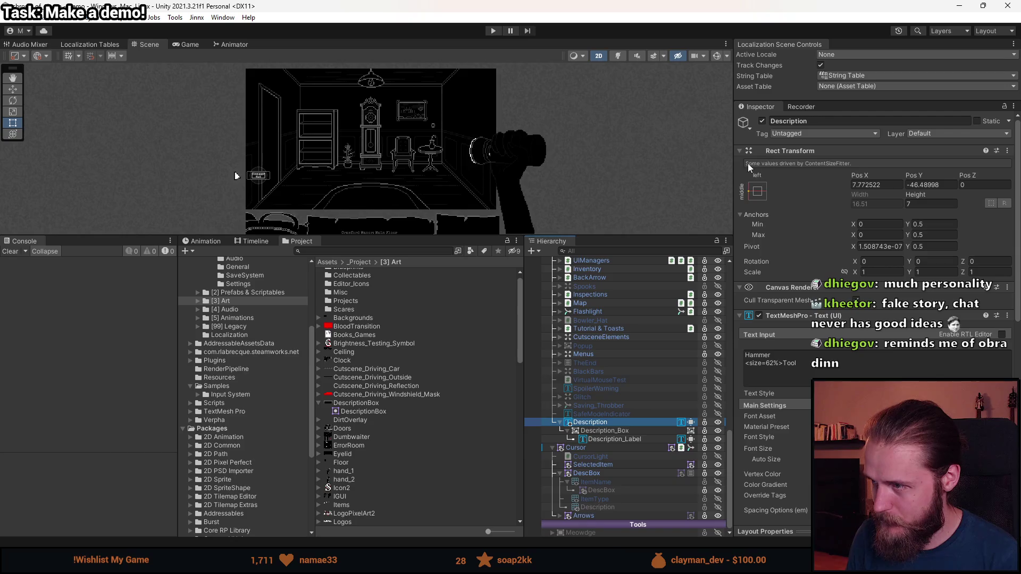
pyautogui.hotkey('alt', 'shift', 'a')
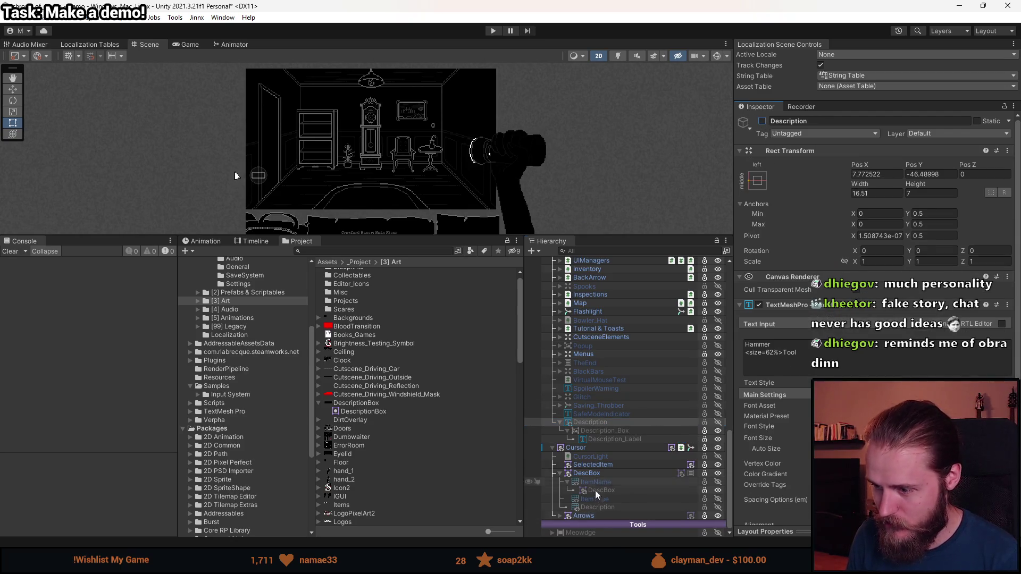
pyautogui.click(588, 474)
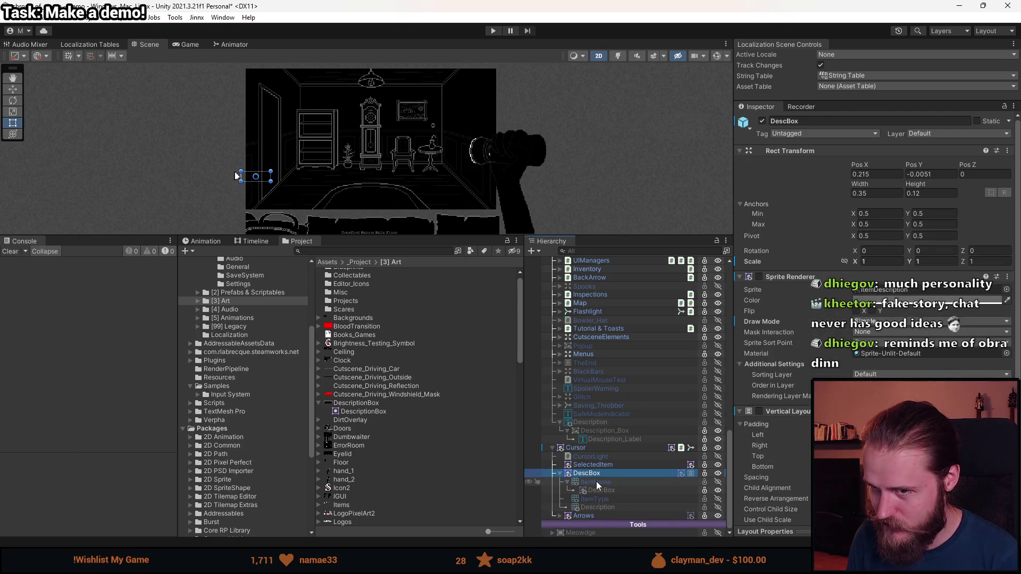
pyautogui.click(603, 483)
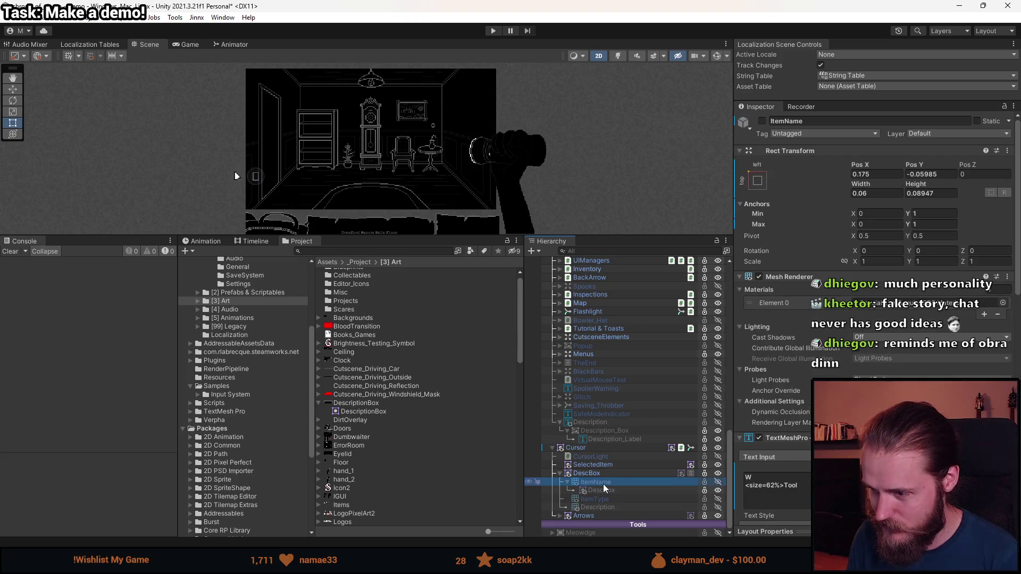
# Step: Assign DescBox to the Cursor script's Description Box field
pyautogui.click(591, 449)
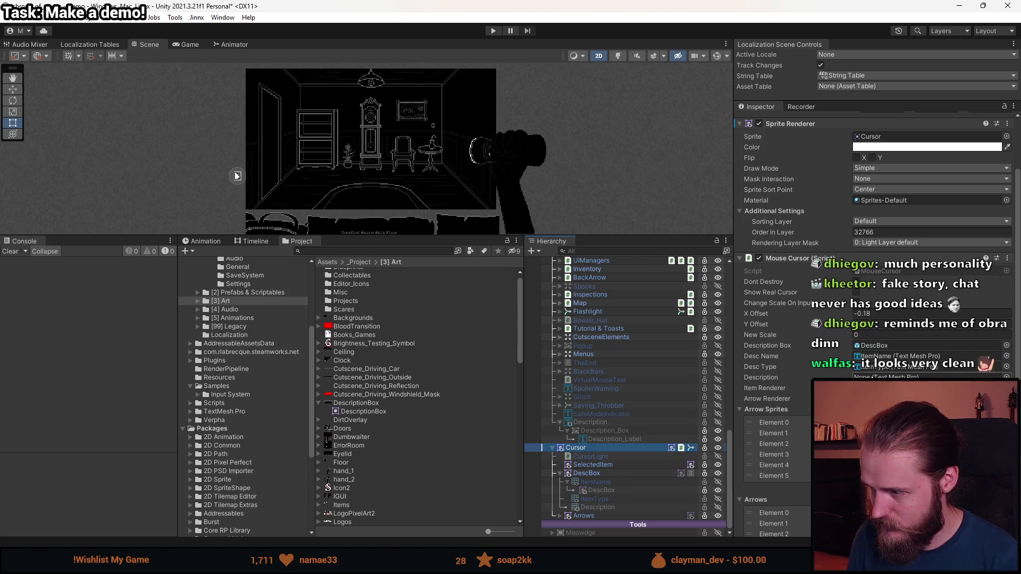
pyautogui.moveTo(587, 474); pyautogui.dragTo(905, 345)
pyautogui.click(591, 483)
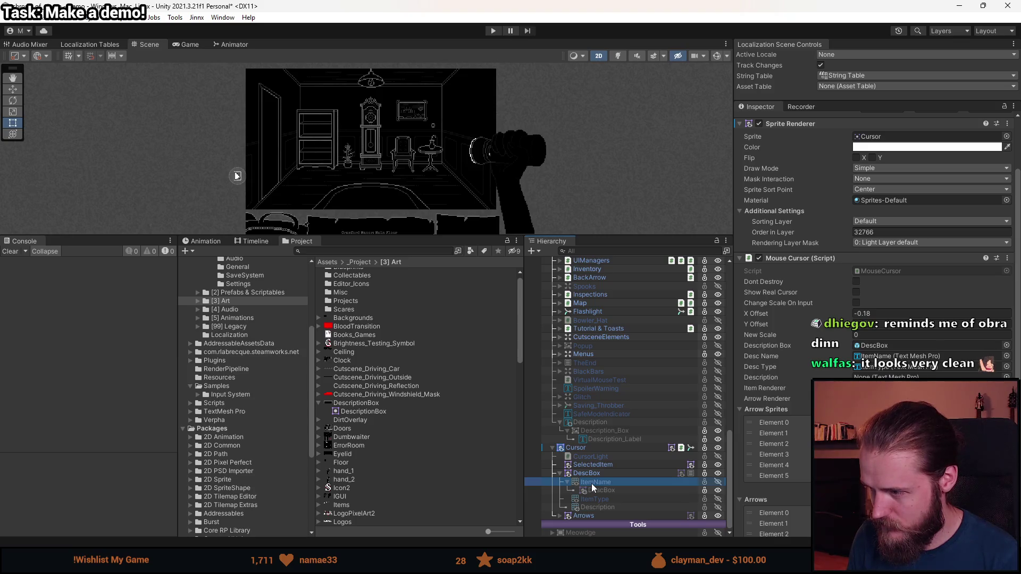
pyautogui.click(592, 466)
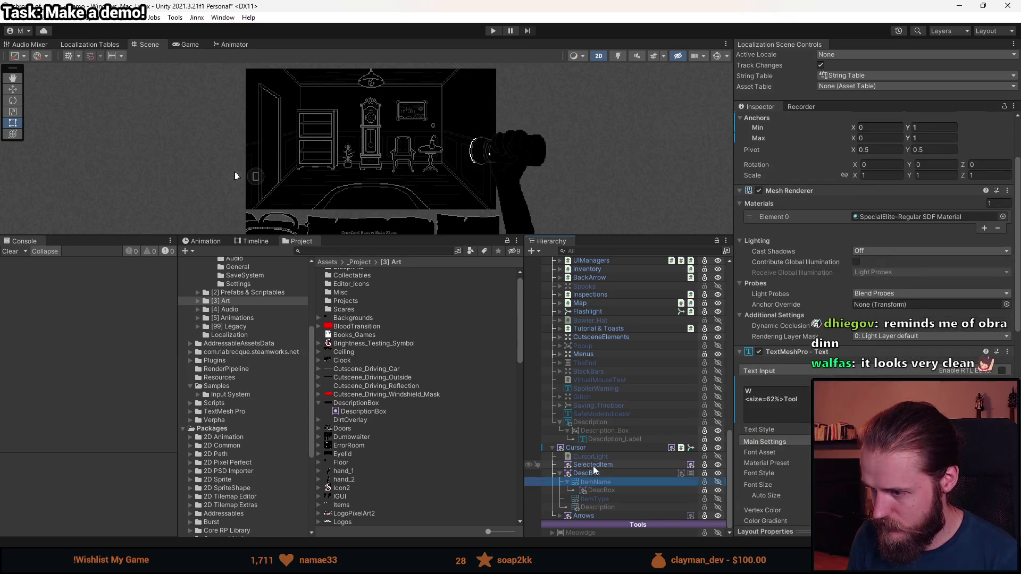
pyautogui.press('Down')
pyautogui.click(587, 447)
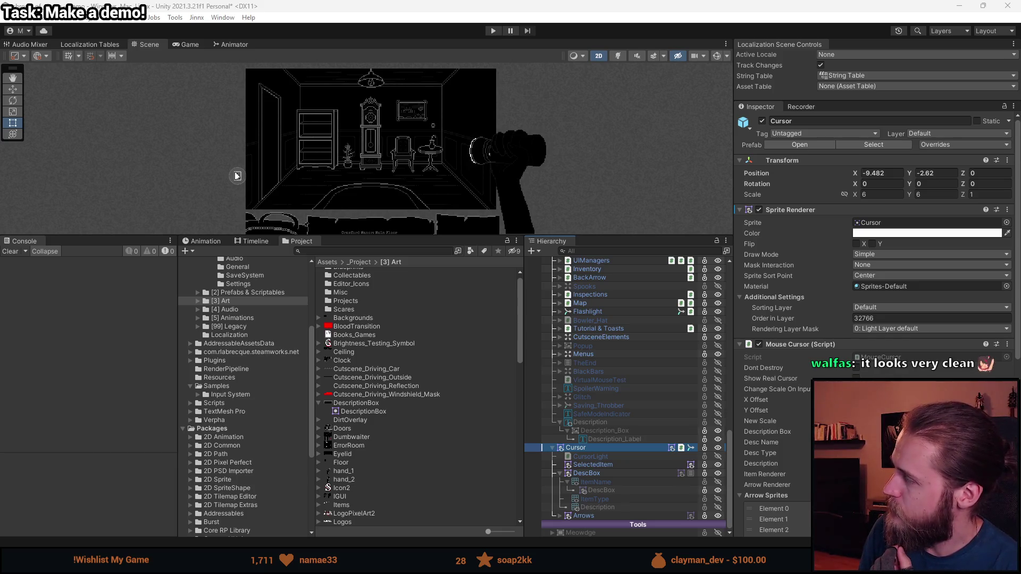
pyautogui.hotkey('alt', 'Tab')
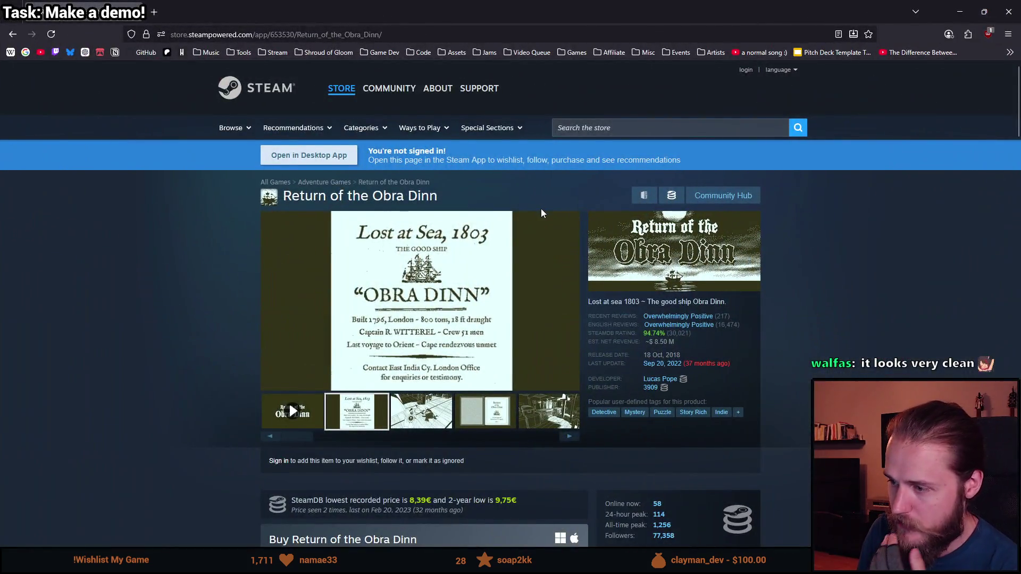
# Step: Browse the Obra Dinn screenshots in the full-size viewer
pyautogui.scroll(-1, 541, 212)
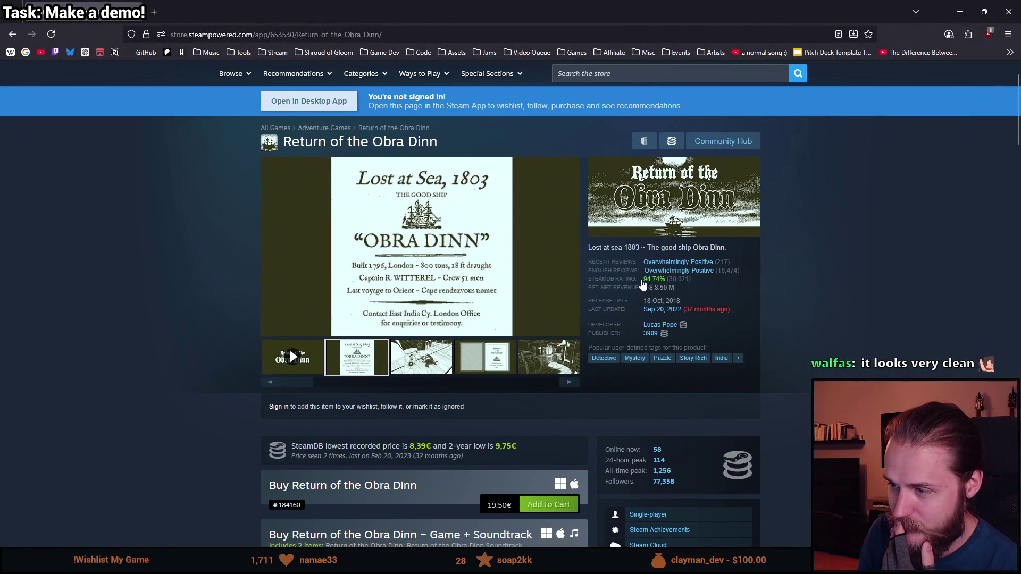
pyautogui.moveTo(718, 274)
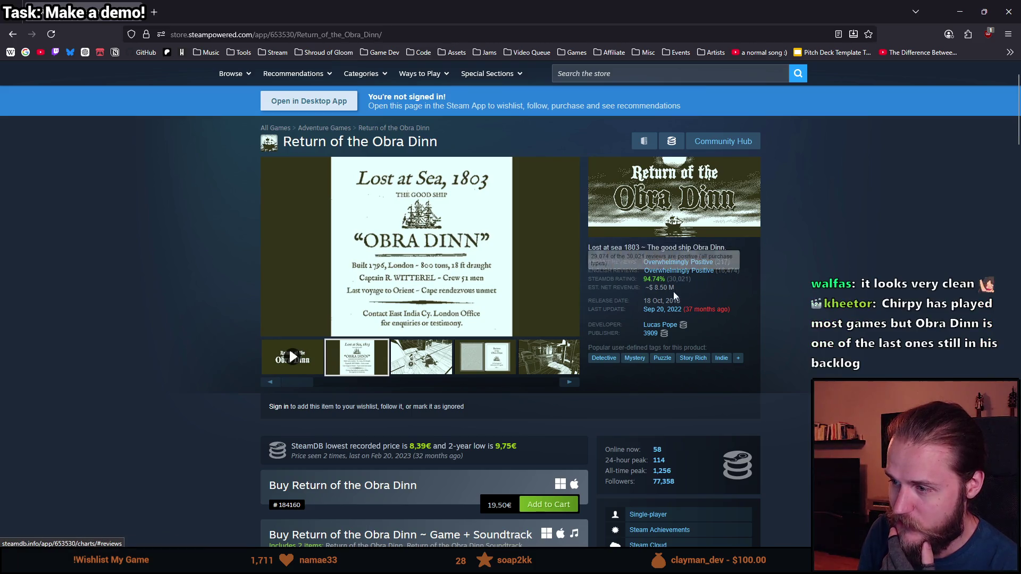
pyautogui.scroll(-1, 422, 318)
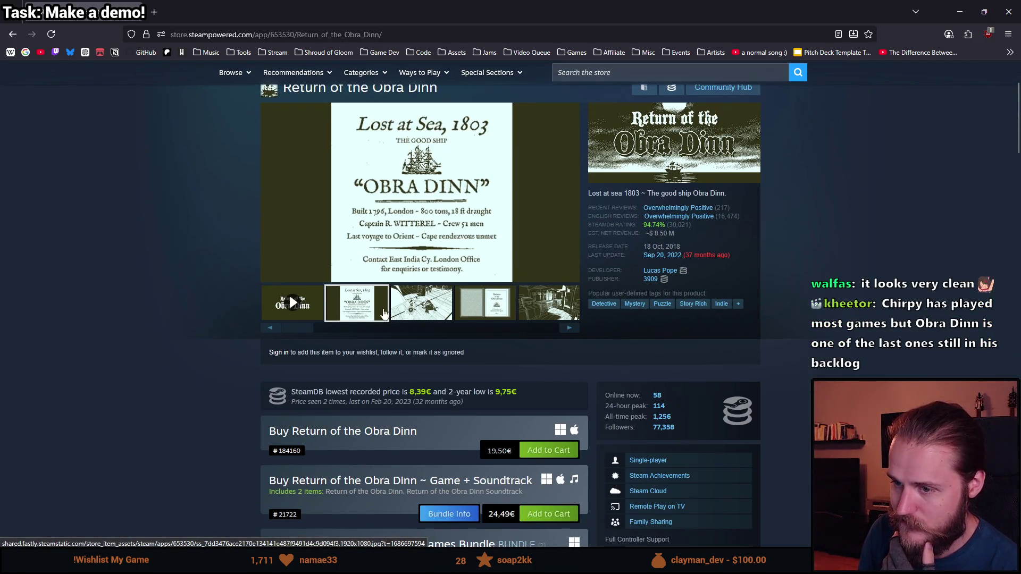
pyautogui.click(436, 255)
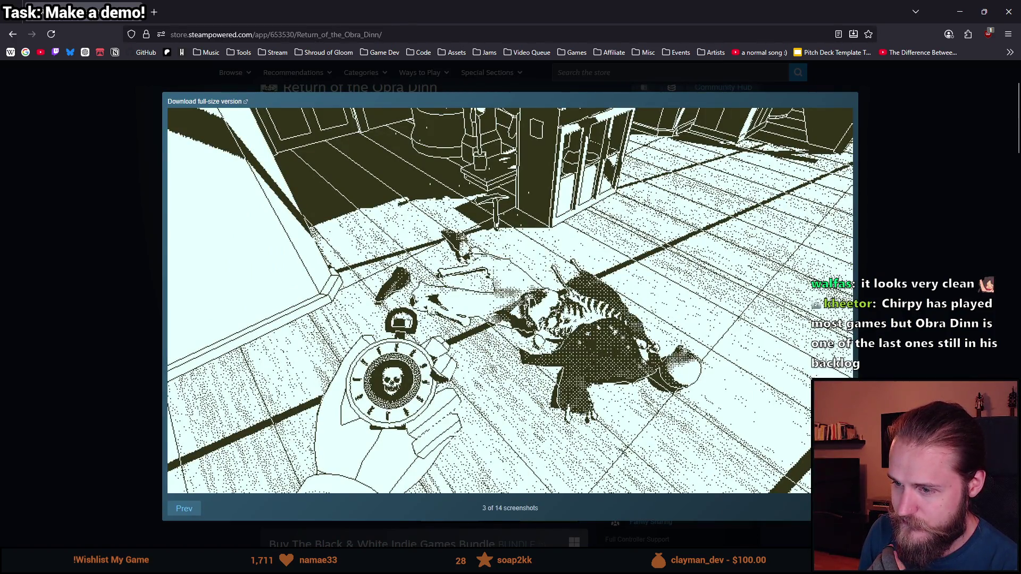
pyautogui.press('Right')
pyautogui.press('Right')
pyautogui.press('Right')
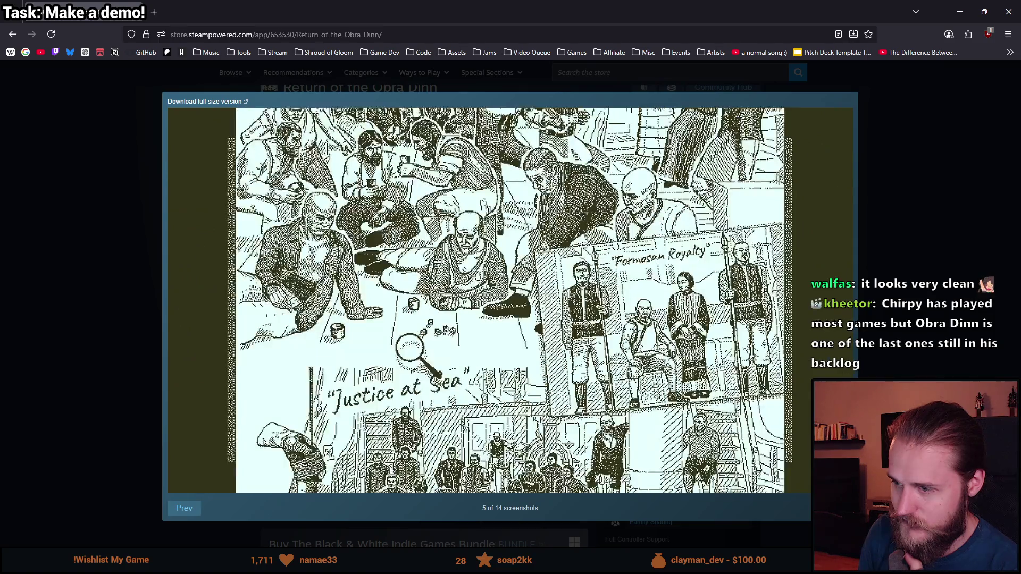
pyautogui.press('Right')
pyautogui.press('Escape')
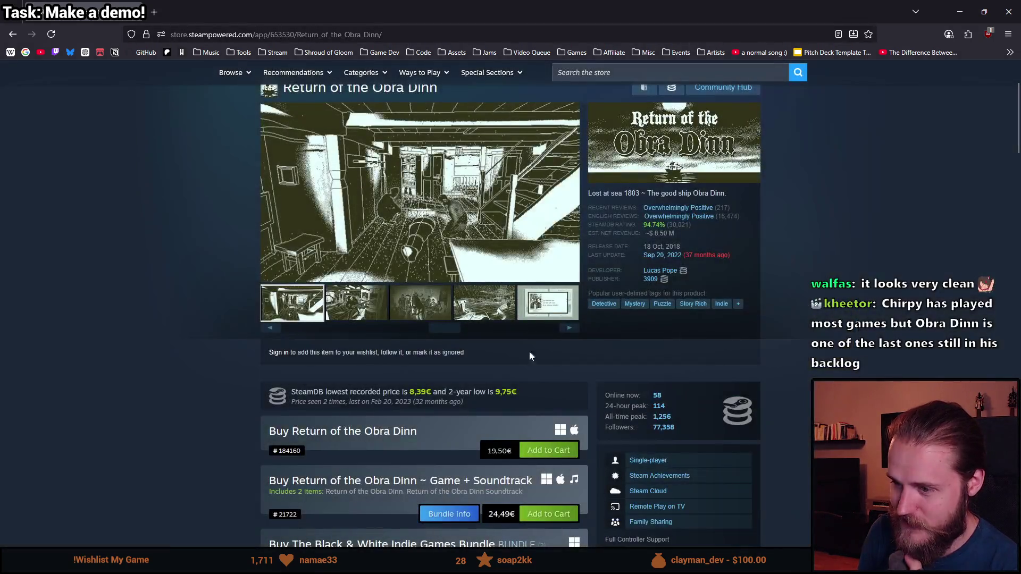
# Step: Expand and look over the list of all 14 supported languages
pyautogui.scroll(-8, 416, 341)
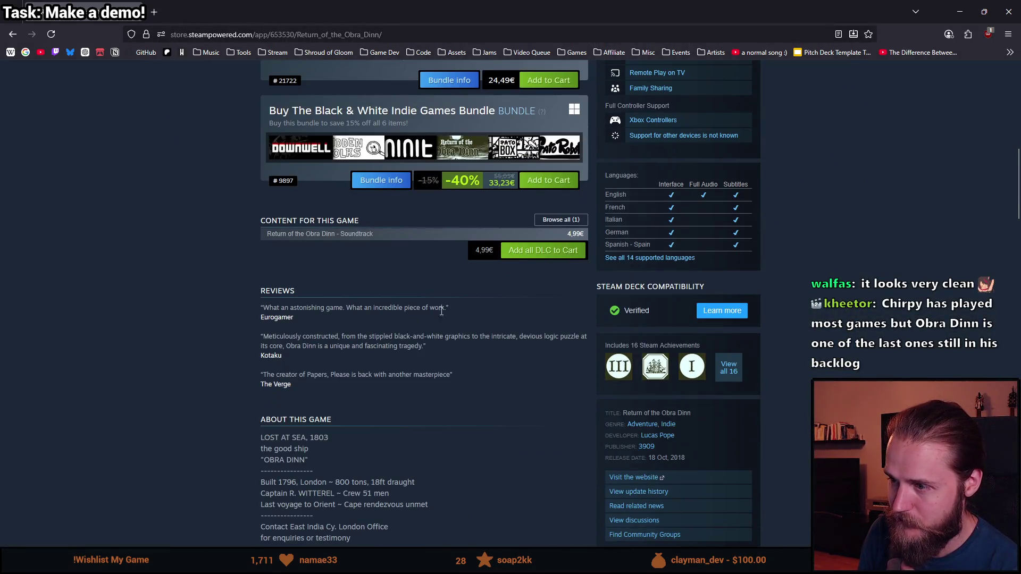
pyautogui.click(622, 258)
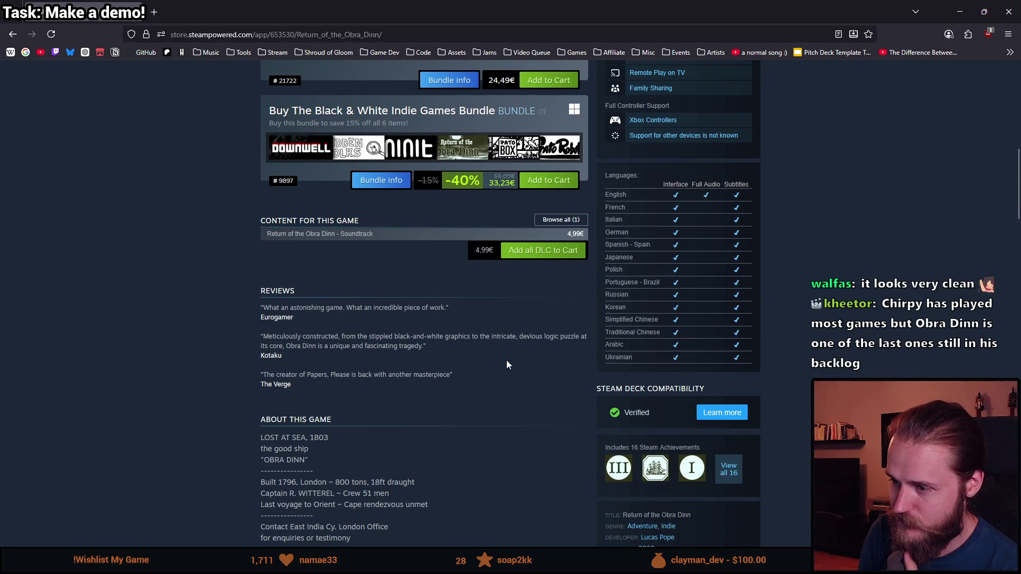
pyautogui.moveTo(641, 361); pyautogui.dragTo(603, 200)
pyautogui.click(637, 282)
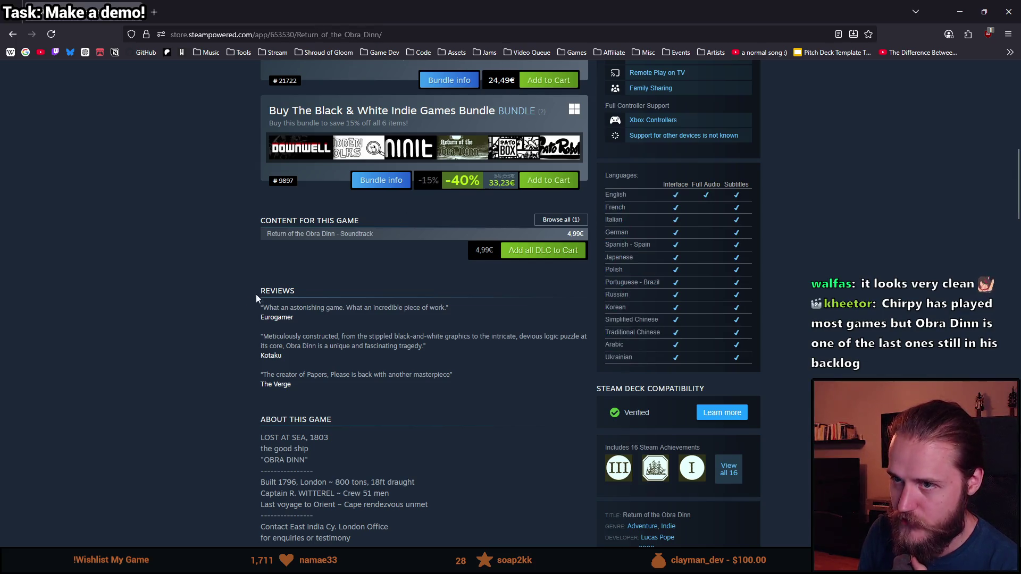
pyautogui.scroll(15, 250, 299)
pyautogui.click(326, 53)
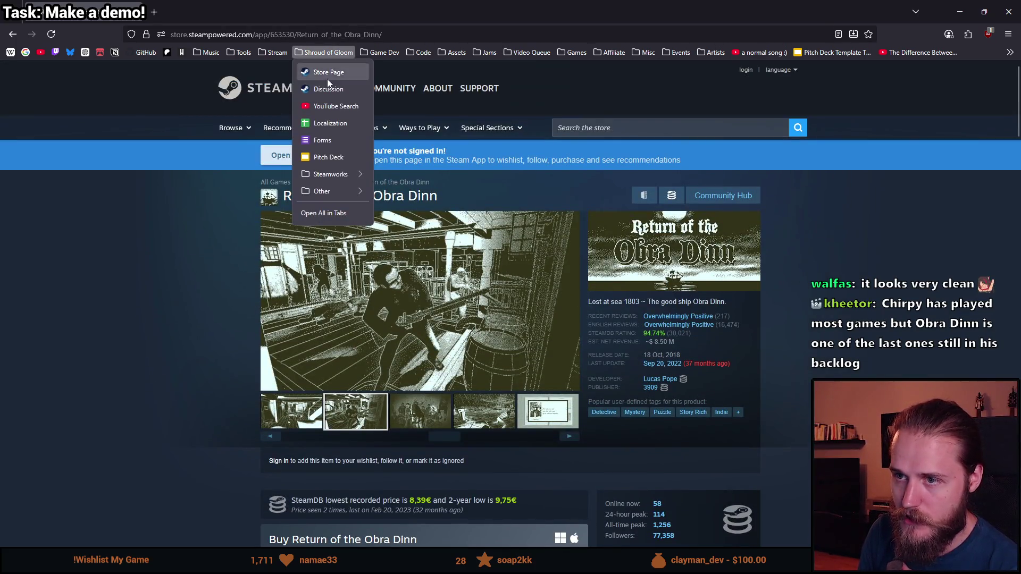
# Step: Open the Shroud of Gloom store page and look over its expanded supported-languages list
pyautogui.click(338, 75)
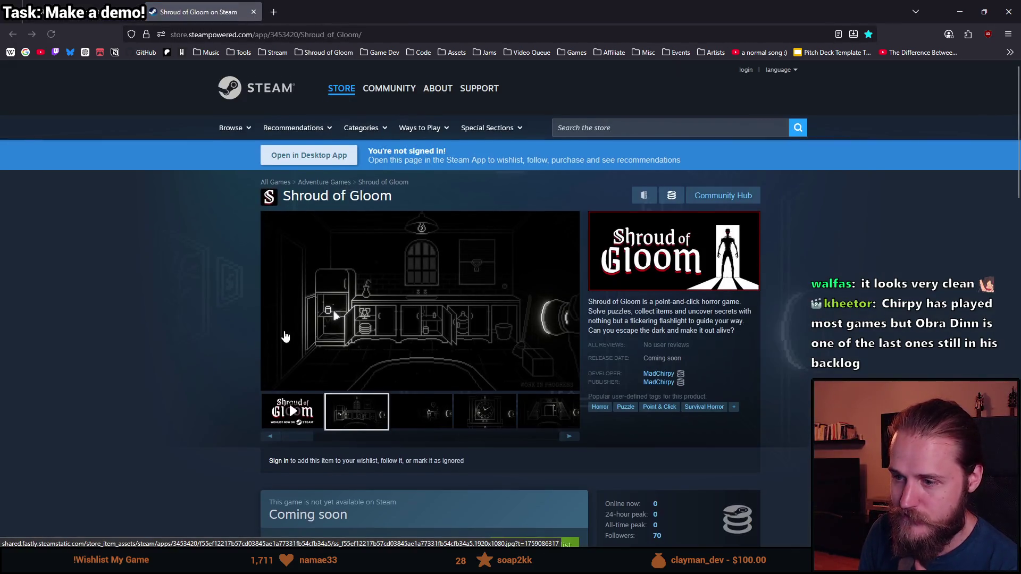
pyautogui.scroll(-5, 329, 337)
pyautogui.click(669, 428)
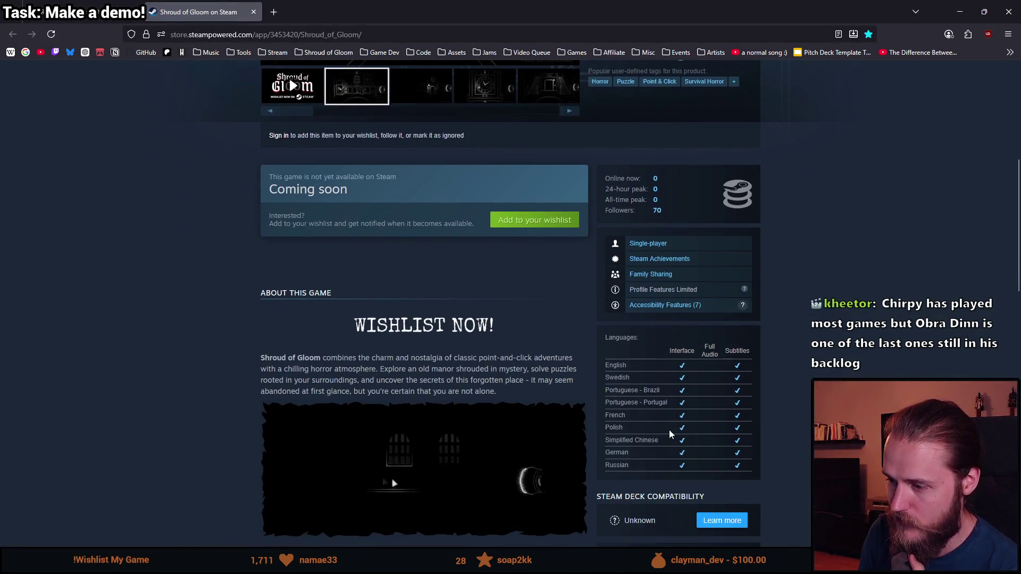
pyautogui.scroll(-2, 665, 425)
pyautogui.doubleClick(616, 257)
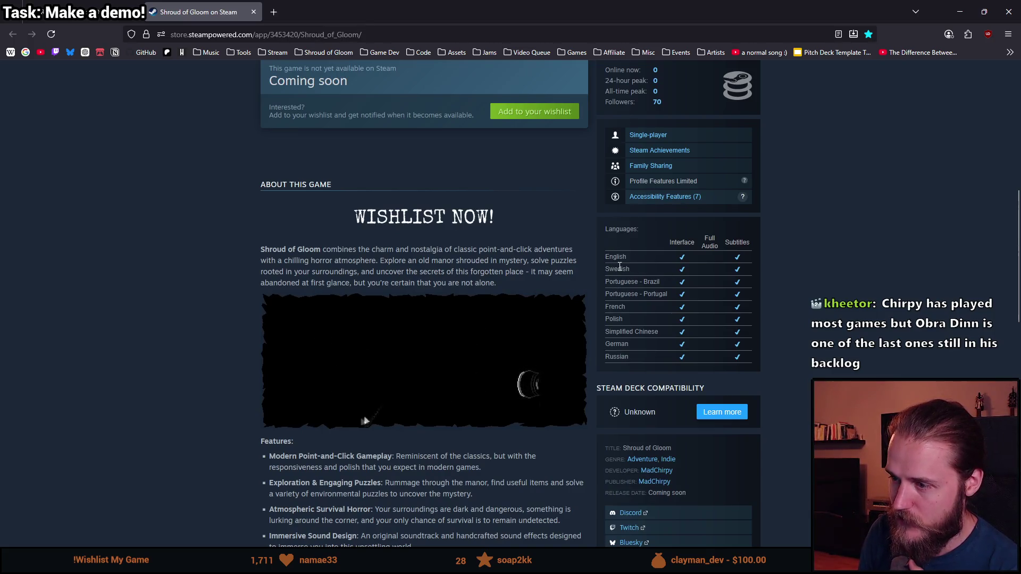
pyautogui.moveTo(605, 281)
pyautogui.mouseDown()
pyautogui.moveTo(629, 297)
pyautogui.moveTo(665, 296)
pyautogui.mouseUp()
pyautogui.doubleClick(616, 307)
pyautogui.click(619, 308)
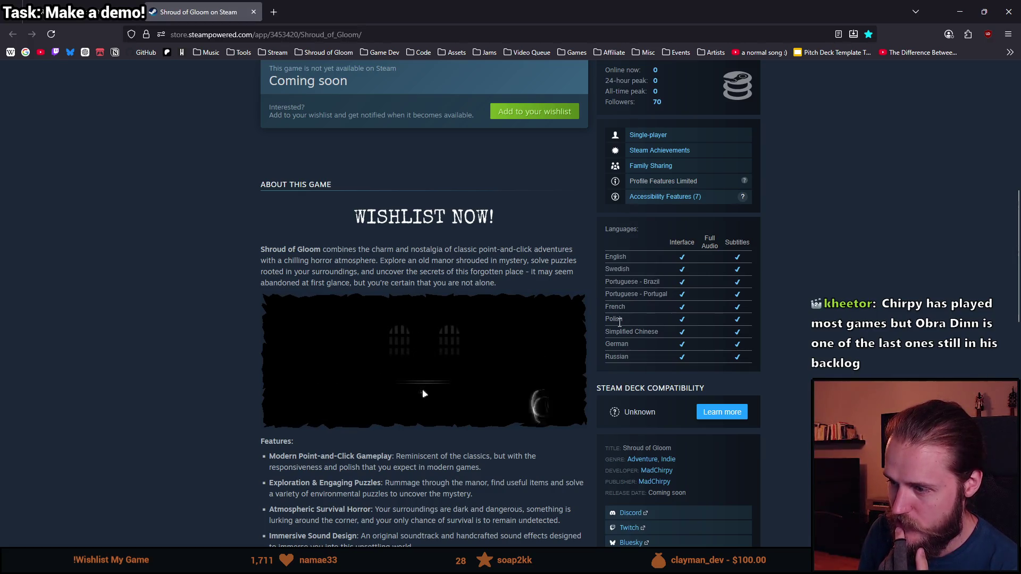
pyautogui.doubleClick(622, 357)
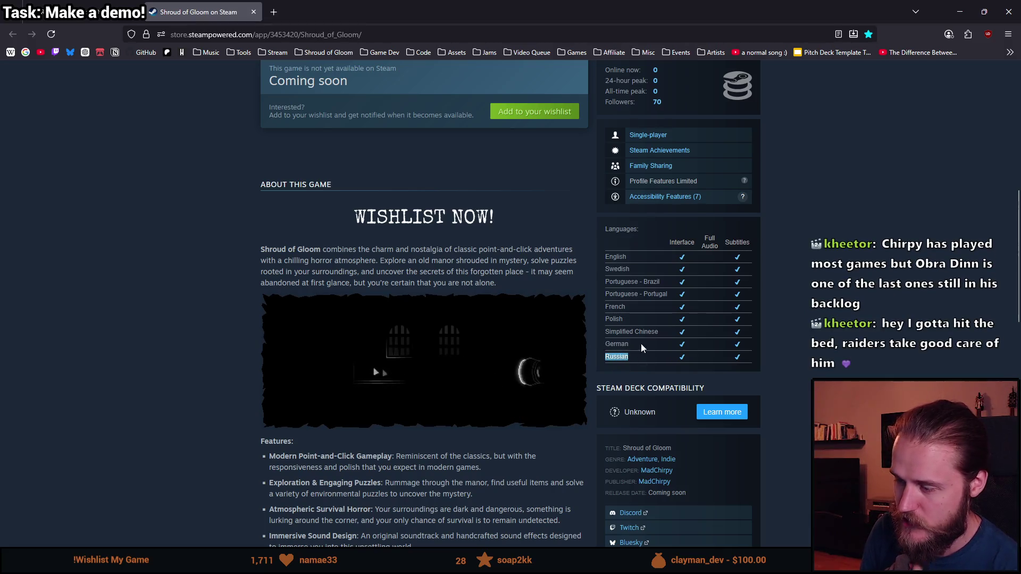
pyautogui.tripleClick(646, 332)
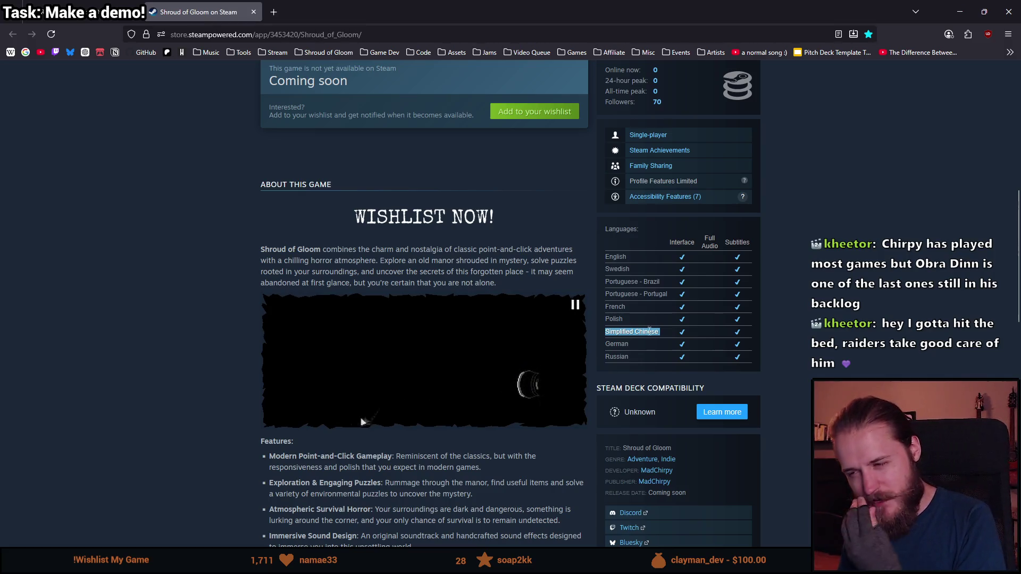
pyautogui.click(826, 291)
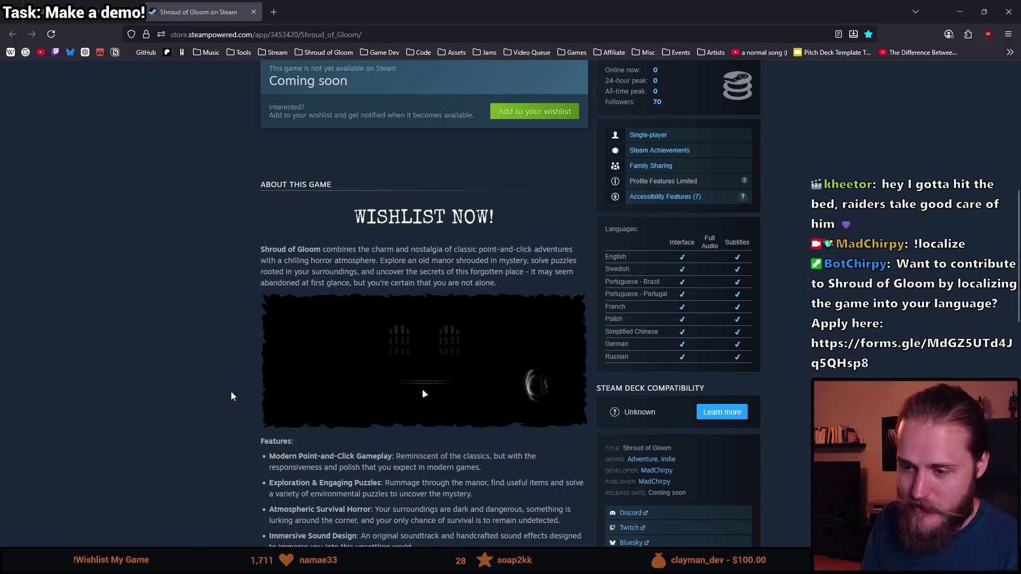
# Step: Scroll down to the page footer and back up, then return to the Unity editor
pyautogui.scroll(-2, 229, 389)
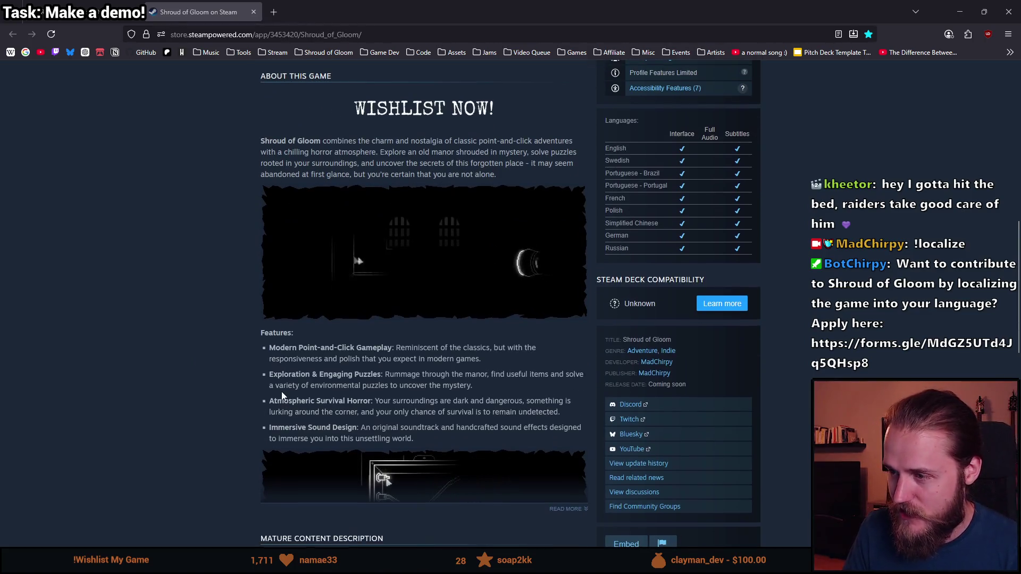
pyautogui.scroll(-1, 282, 393)
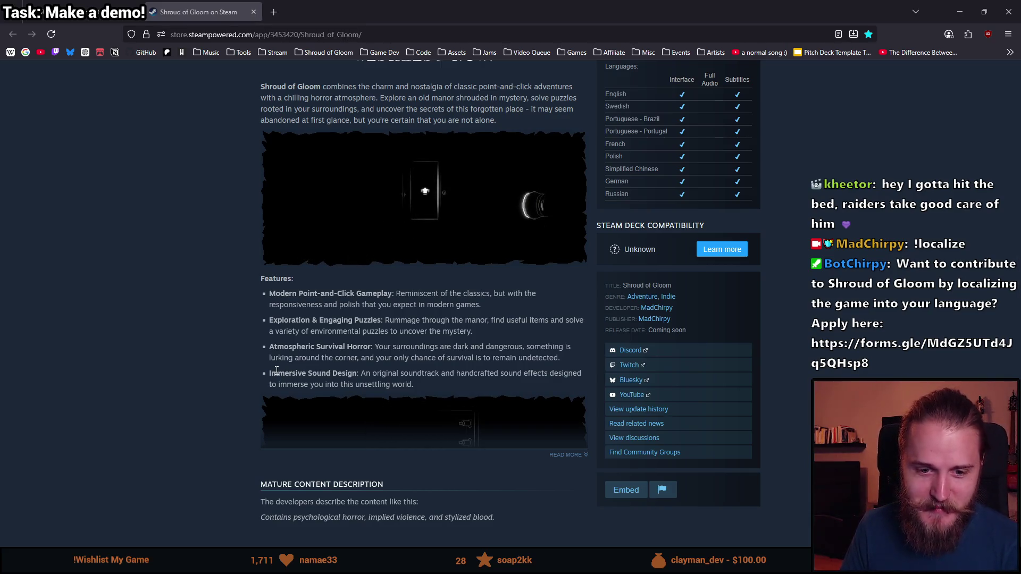
pyautogui.scroll(1, 276, 370)
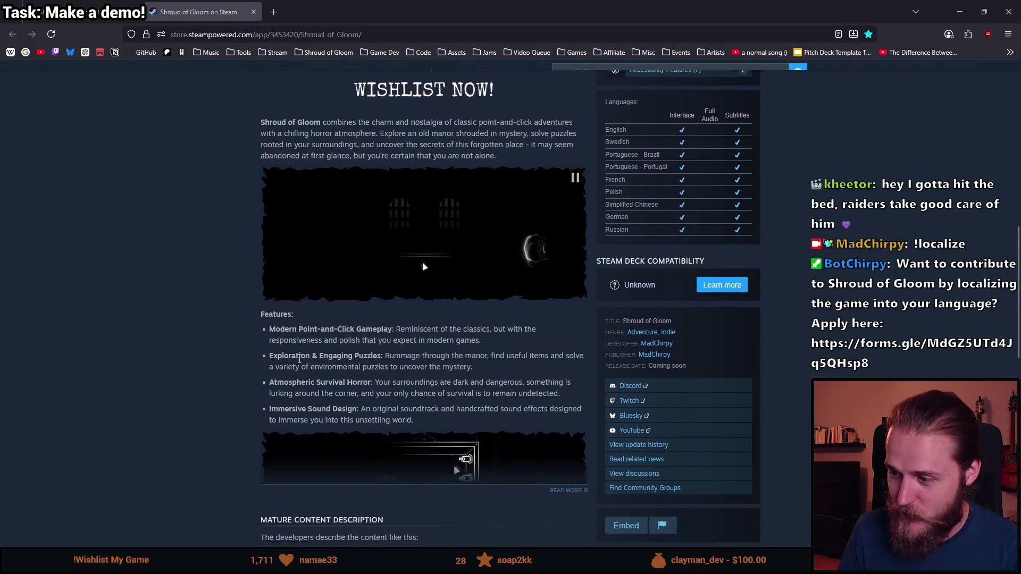
pyautogui.scroll(-6, 282, 354)
pyautogui.scroll(-5, 276, 349)
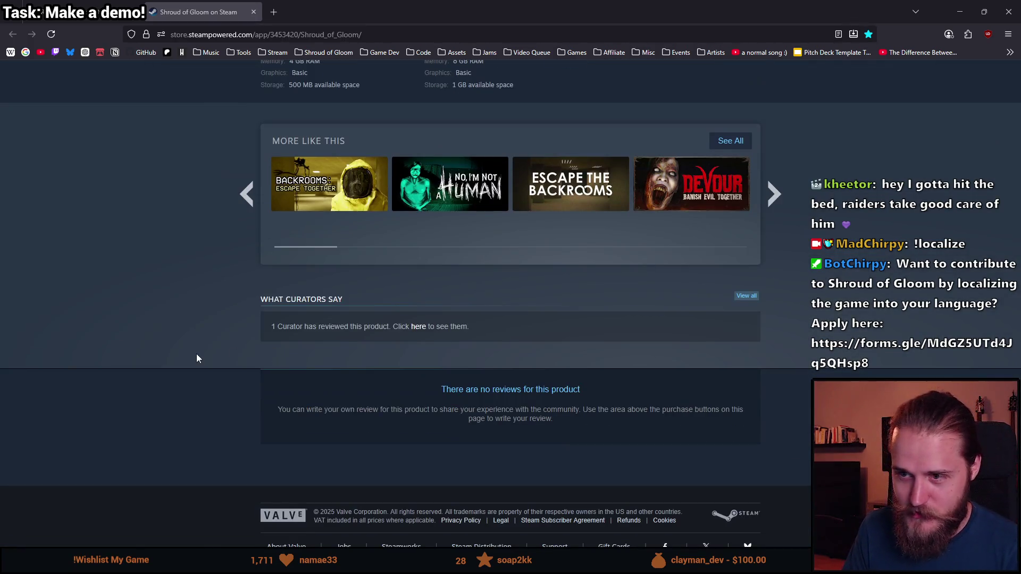
pyautogui.scroll(20, 197, 353)
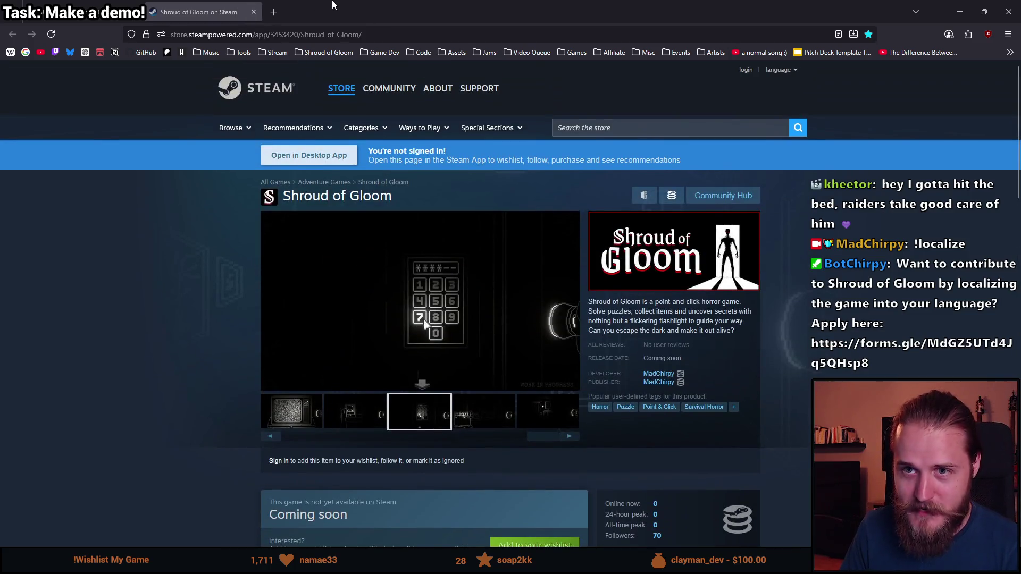
pyautogui.hotkey('alt', 'Tab')
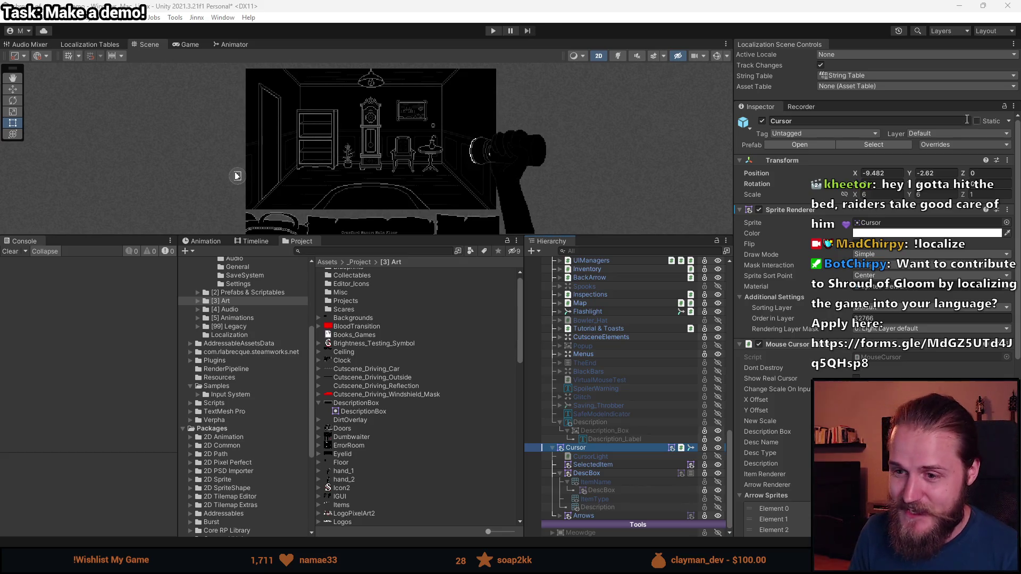
# Step: Enlarge the Scene view, reposition the clock room, and scroll the Hierarchy to the Canvas objects
pyautogui.moveTo(432, 238)
pyautogui.mouseDown()
pyautogui.moveTo(463, 368)
pyautogui.moveTo(424, 332)
pyautogui.mouseUp()
pyautogui.scroll(3, 610, 454)
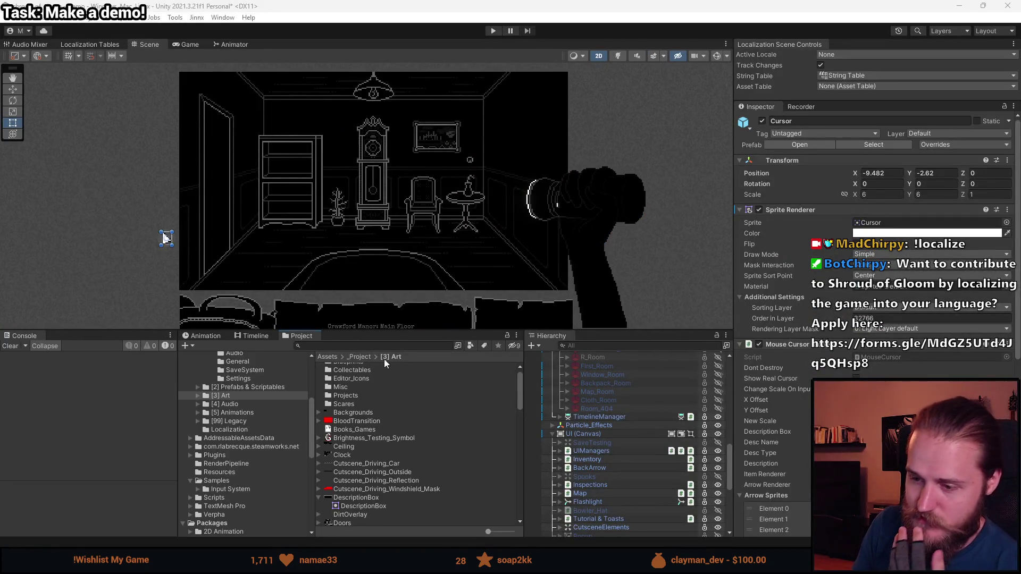
pyautogui.scroll(1, 379, 480)
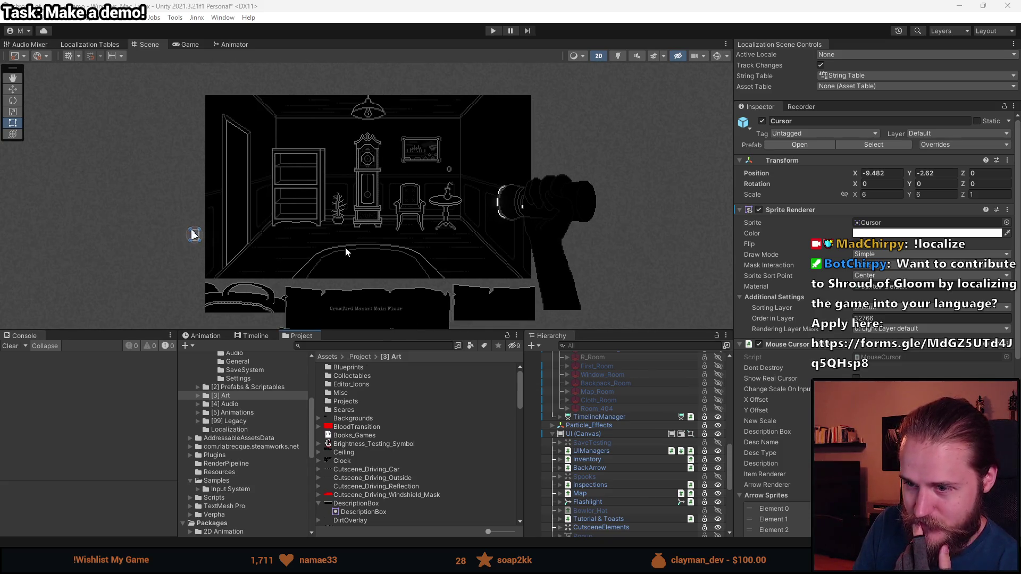
pyautogui.scroll(2, 342, 243)
pyautogui.moveTo(308, 285); pyautogui.dragTo(397, 277)
pyautogui.scroll(10, 607, 453)
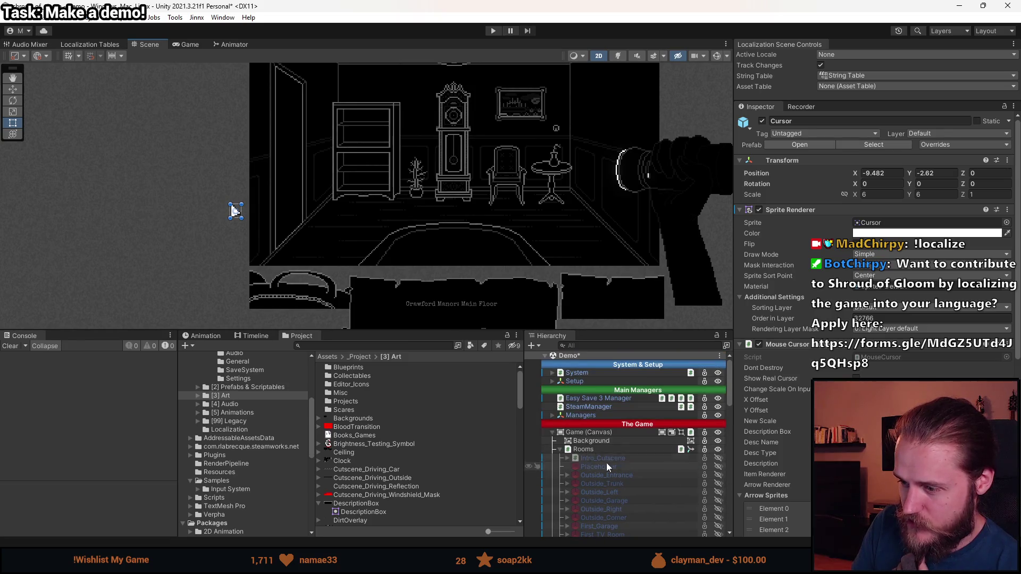
pyautogui.scroll(-10, 601, 449)
pyautogui.scroll(-3, 614, 453)
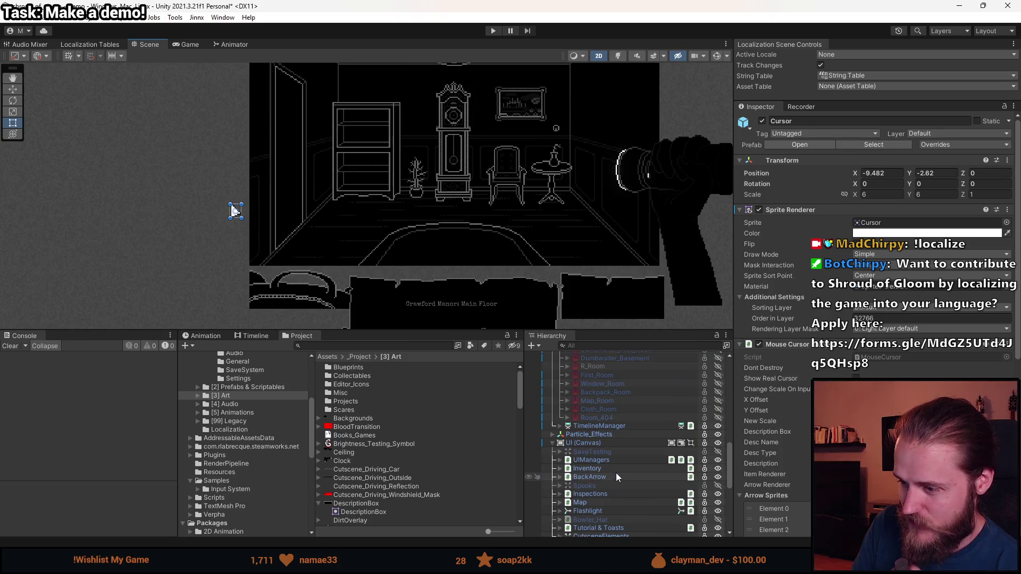
pyautogui.scroll(-4, 618, 451)
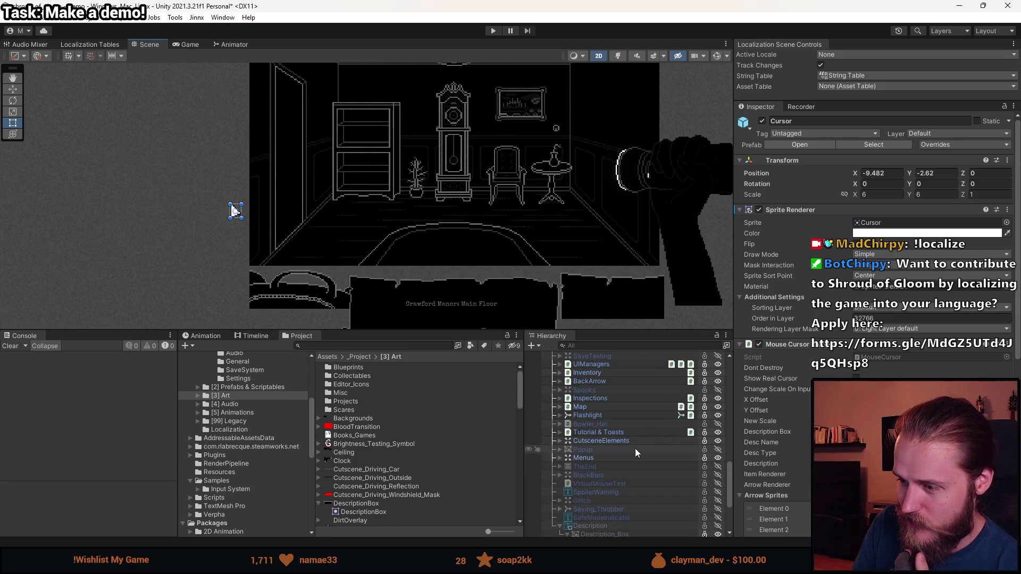
pyautogui.scroll(3, 601, 437)
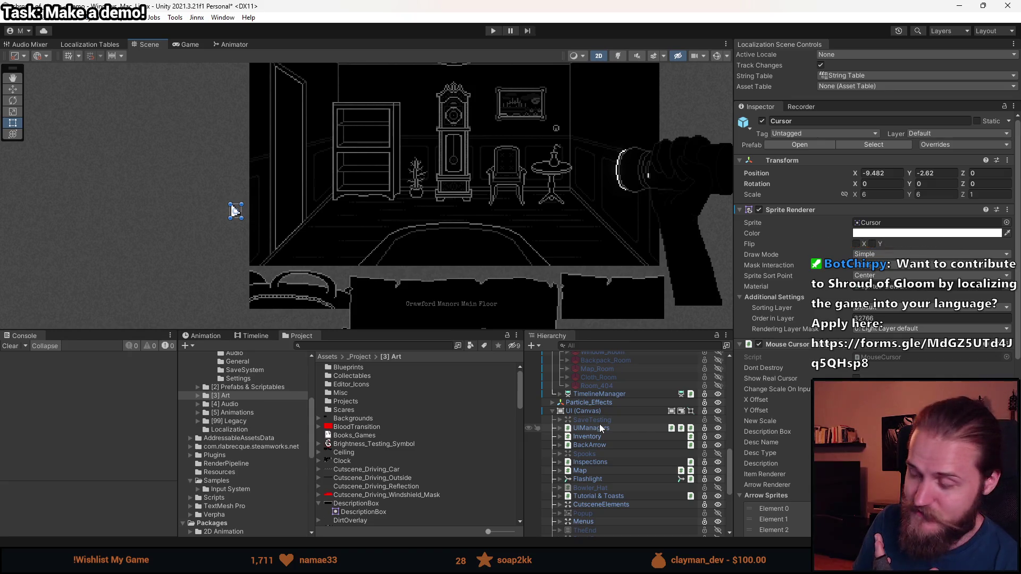
pyautogui.scroll(-4, 617, 480)
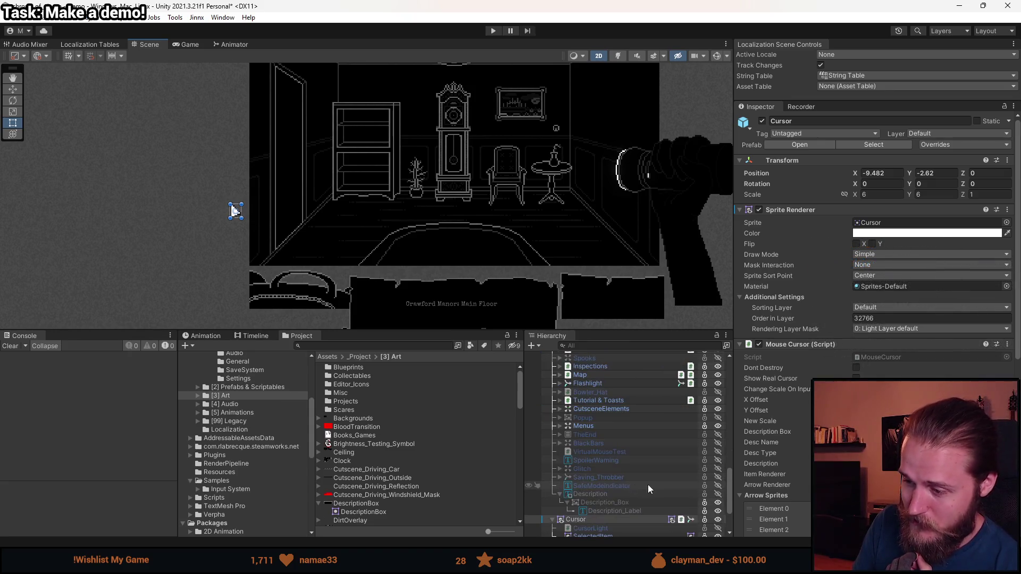
pyautogui.click(606, 495)
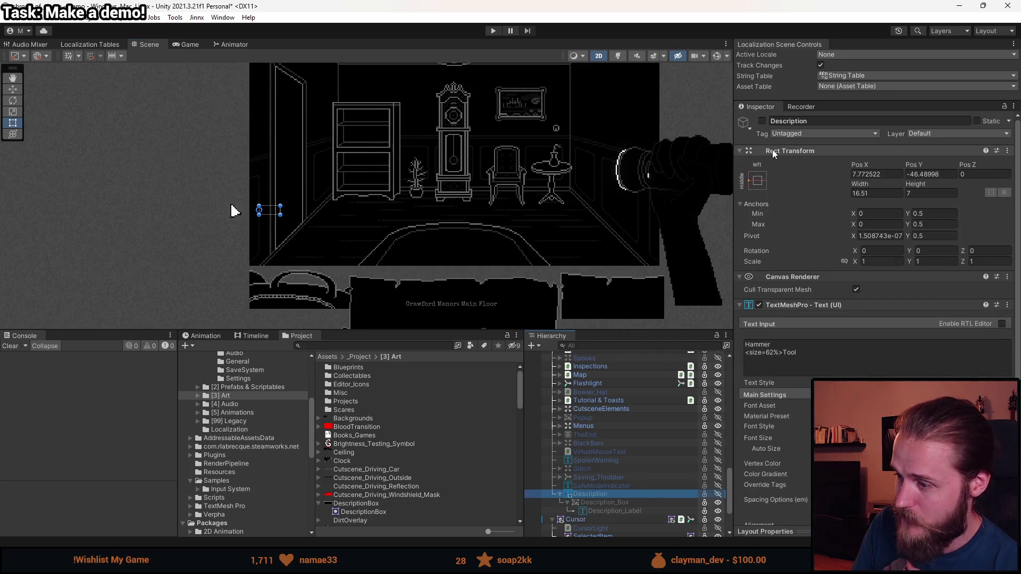
pyautogui.click(762, 121)
pyautogui.scroll(4, 260, 240)
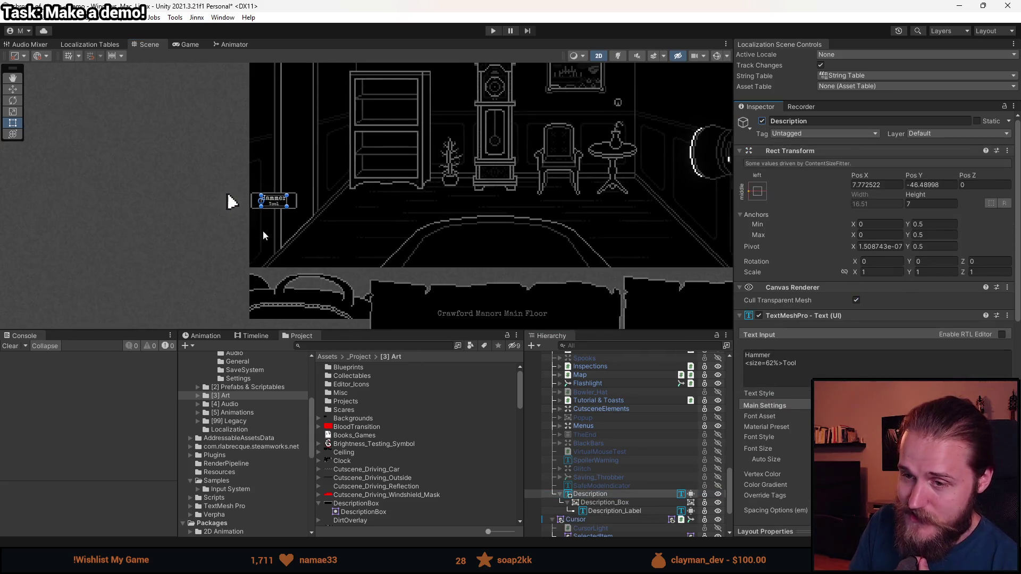
pyautogui.scroll(6, 253, 208)
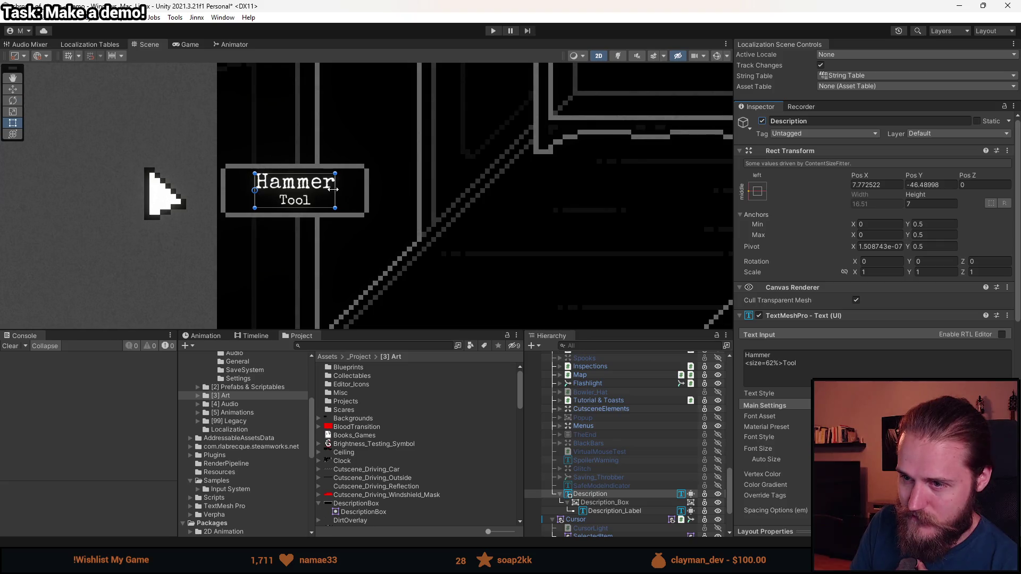
pyautogui.click(843, 351)
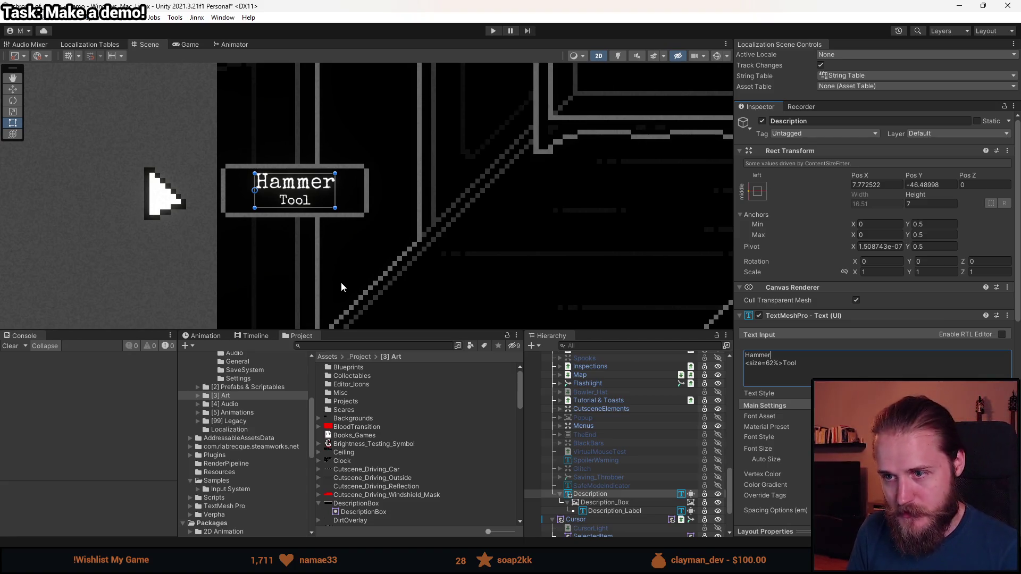
pyautogui.write('Ha')
pyautogui.press('BackSpace')
pyautogui.press('BackSpace')
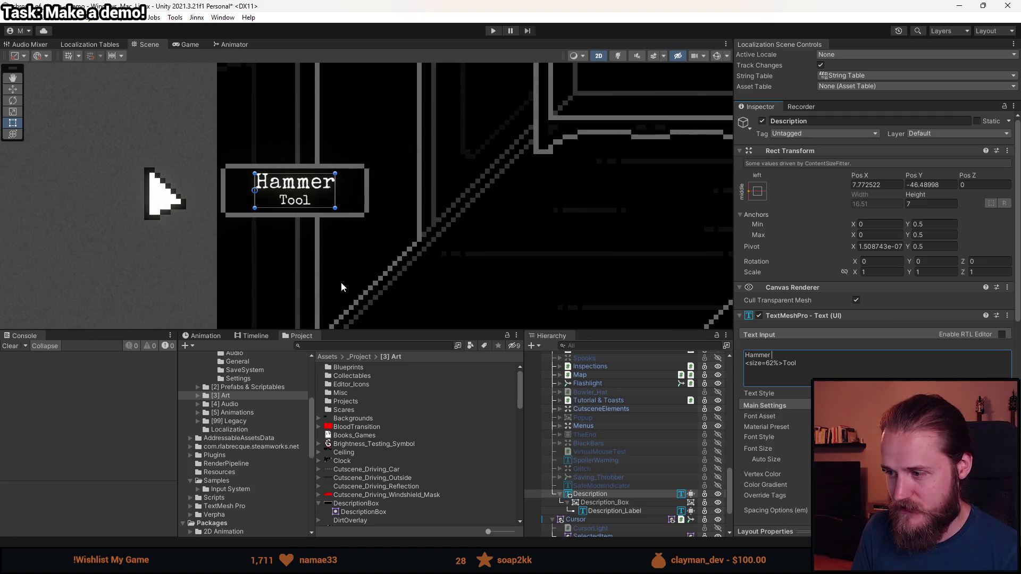
pyautogui.press('BackSpace')
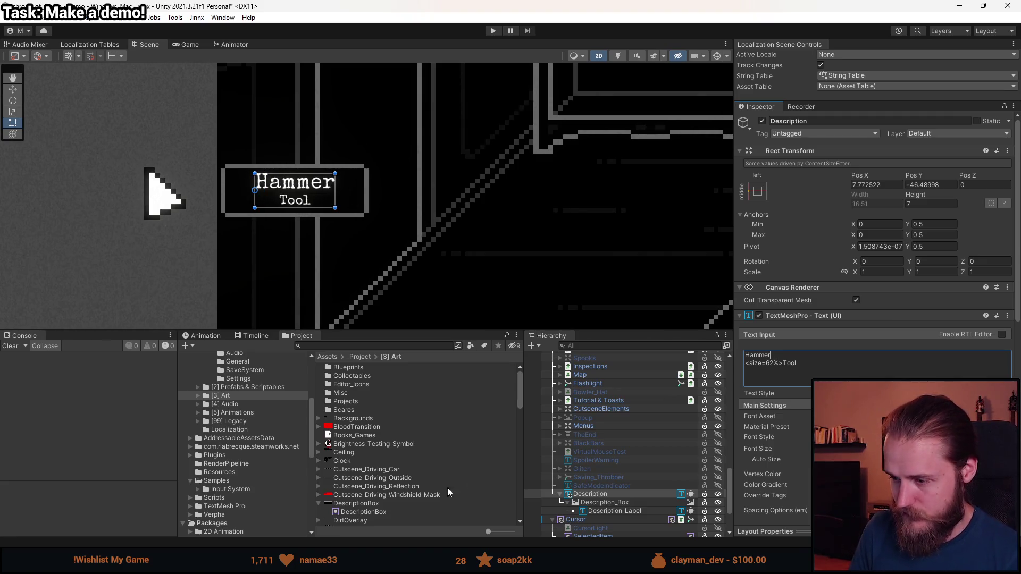
pyautogui.keyDown('ctrl'); pyautogui.click(632, 510); pyautogui.keyUp('ctrl')
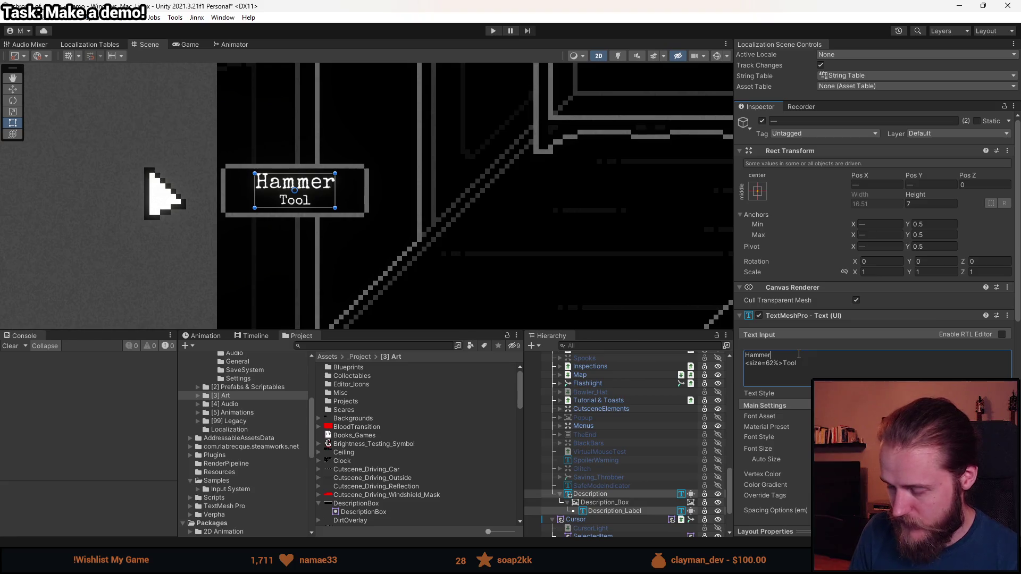
pyautogui.write('Hammer Hammer Hamm')
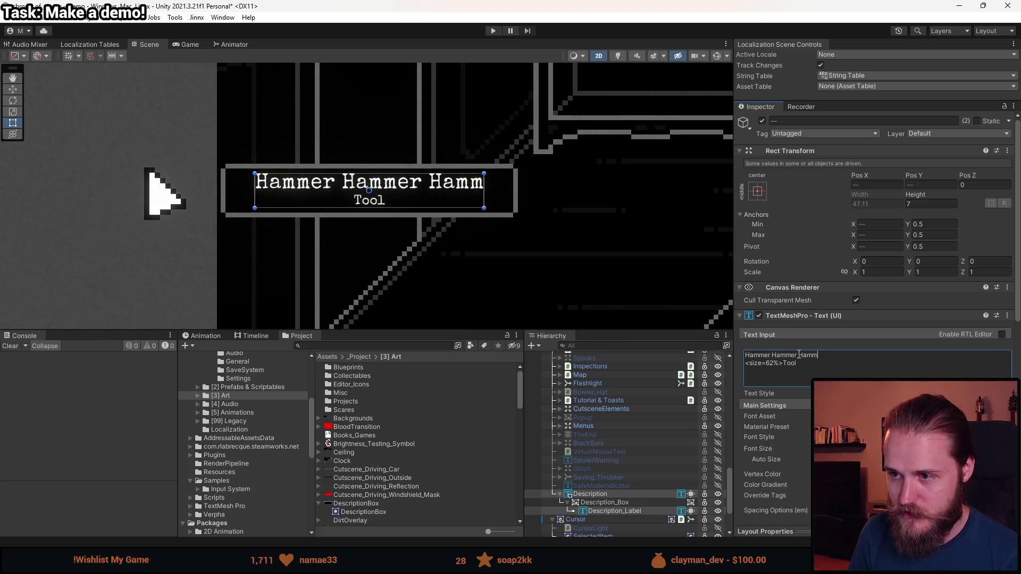
pyautogui.write('er')
pyautogui.scroll(-3, 557, 306)
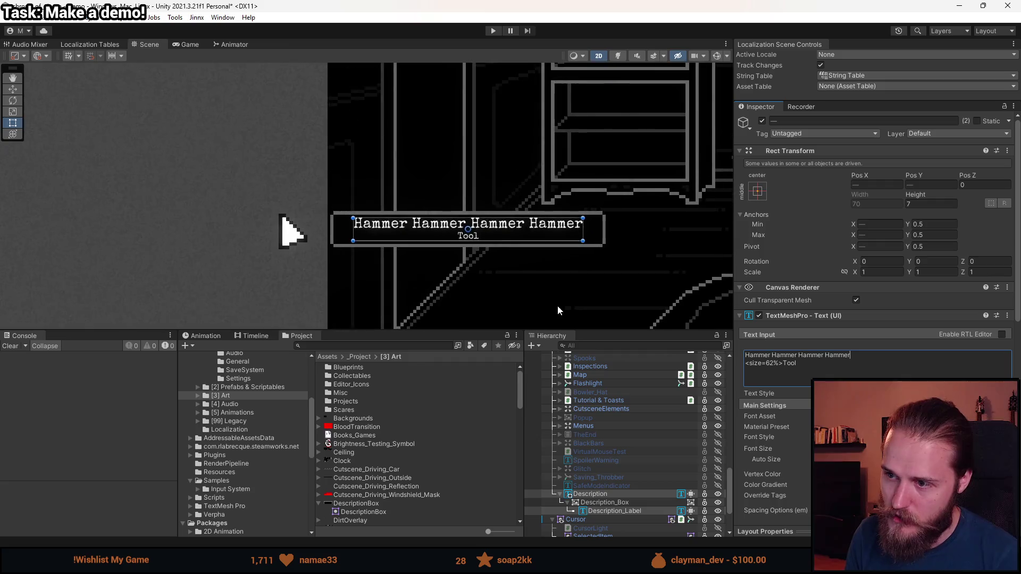
pyautogui.scroll(-2, 573, 256)
pyautogui.scroll(5, 403, 262)
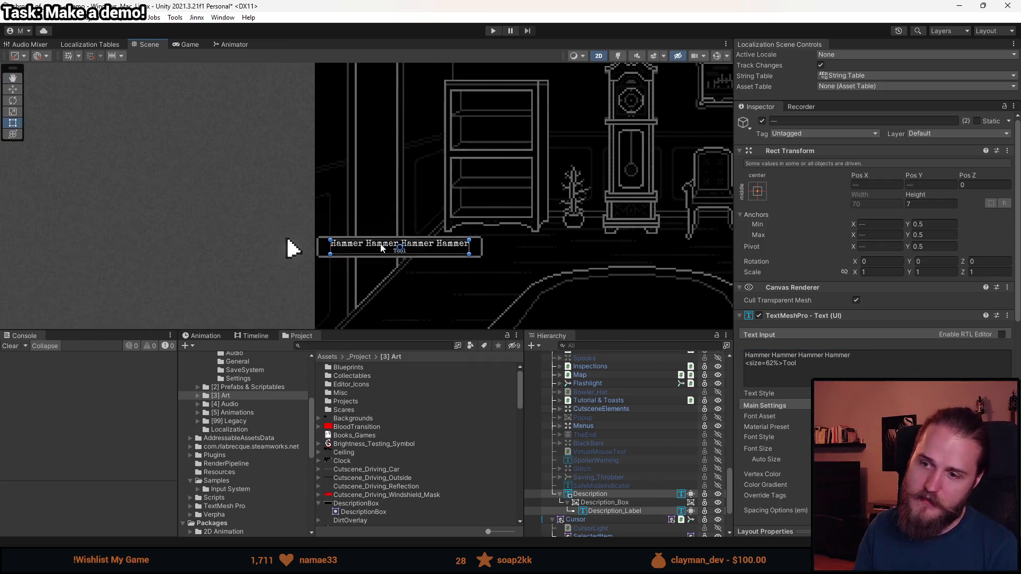
pyautogui.scroll(2, 403, 262)
pyautogui.moveTo(850, 355); pyautogui.dragTo(773, 357)
pyautogui.press('BackSpace')
pyautogui.click(610, 495)
pyautogui.click(610, 495)
pyautogui.hotkey('alt', 'shift', 'a')
pyautogui.press('Left')
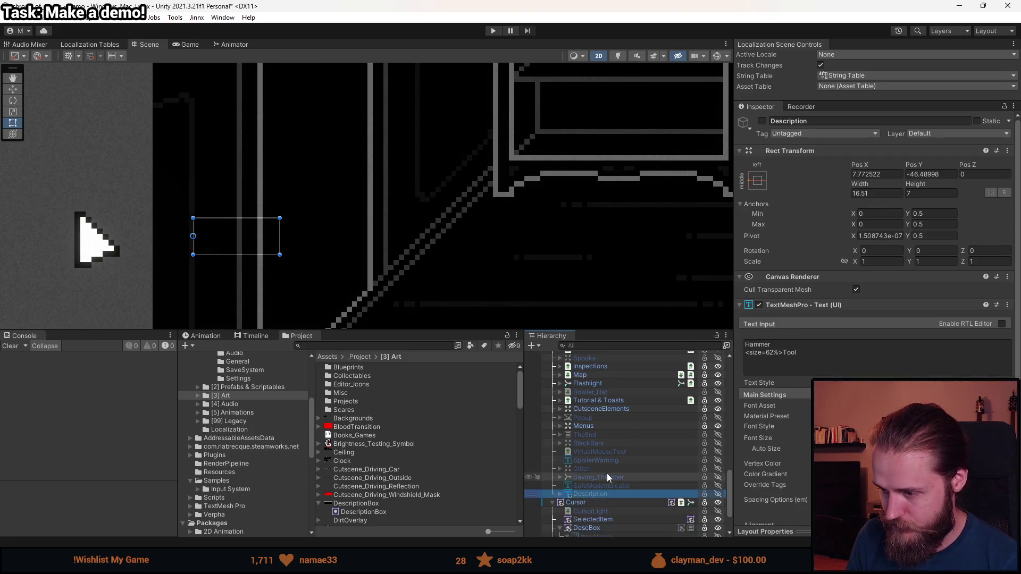
# Step: Show the DescBox background sprite, enable ItemName and replace its text with 'Ha'
pyautogui.scroll(-3, 607, 474)
pyautogui.click(595, 507)
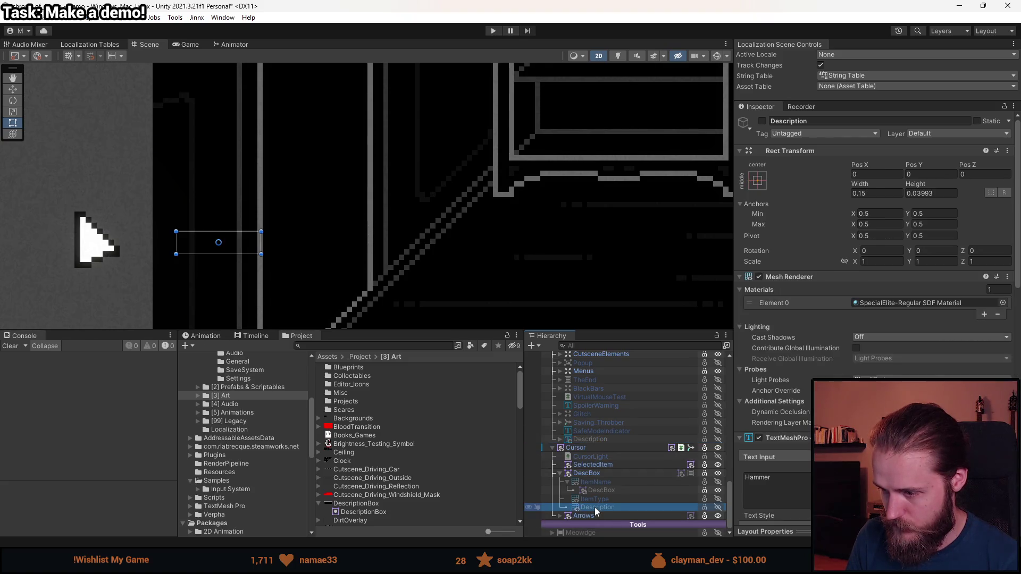
pyautogui.click(595, 482)
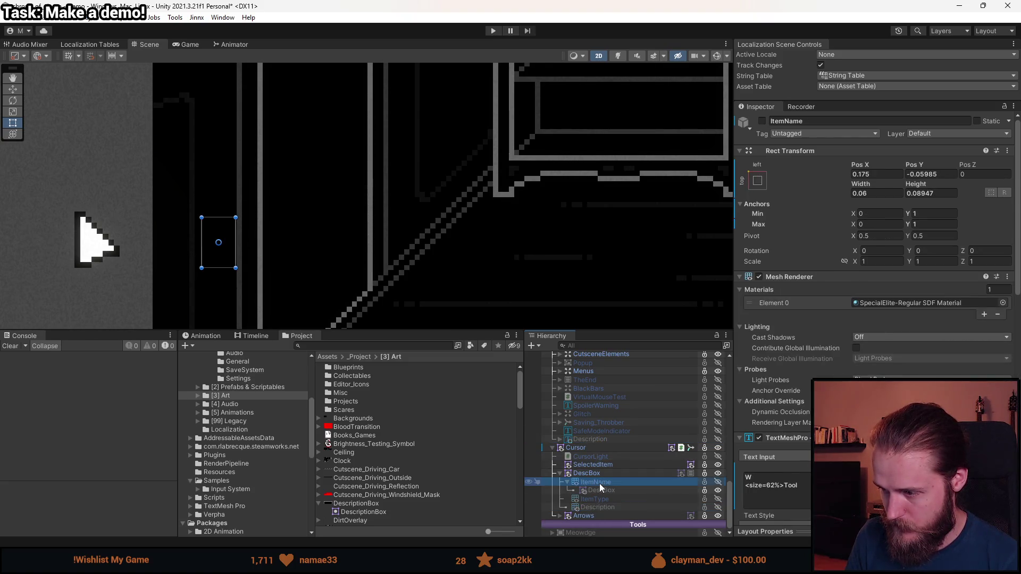
pyautogui.click(771, 485)
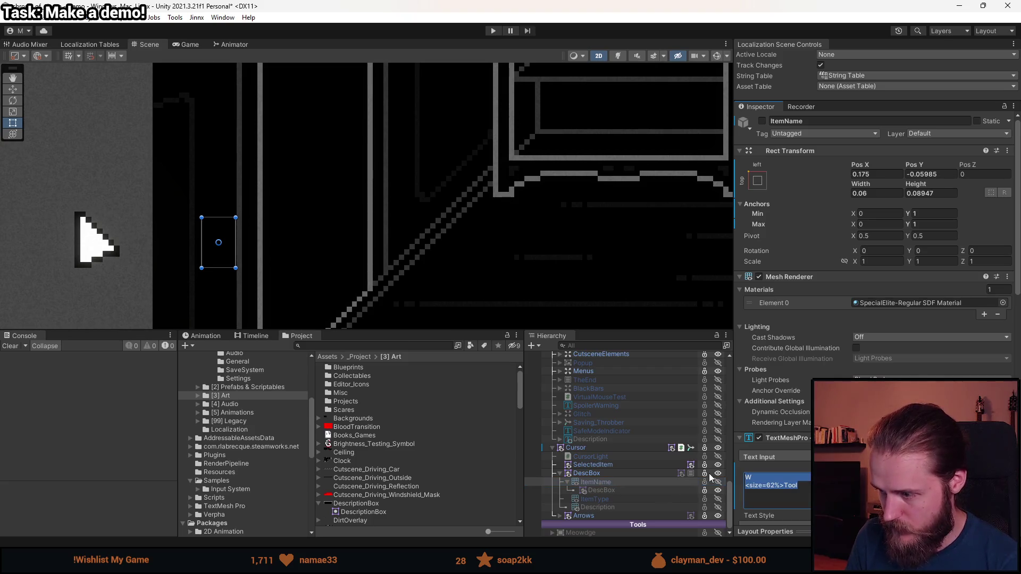
pyautogui.click(605, 475)
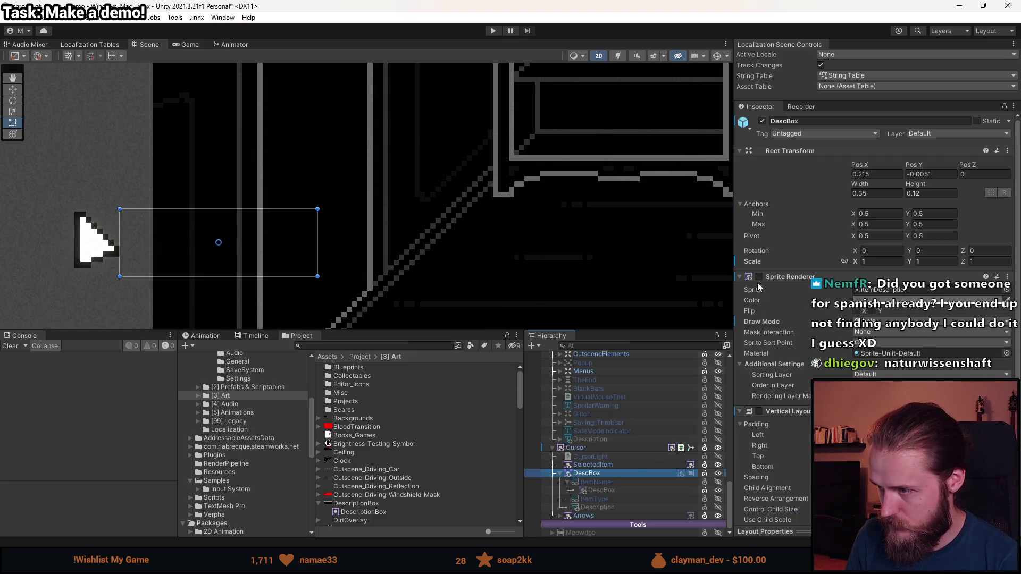
pyautogui.click(759, 277)
pyautogui.click(620, 484)
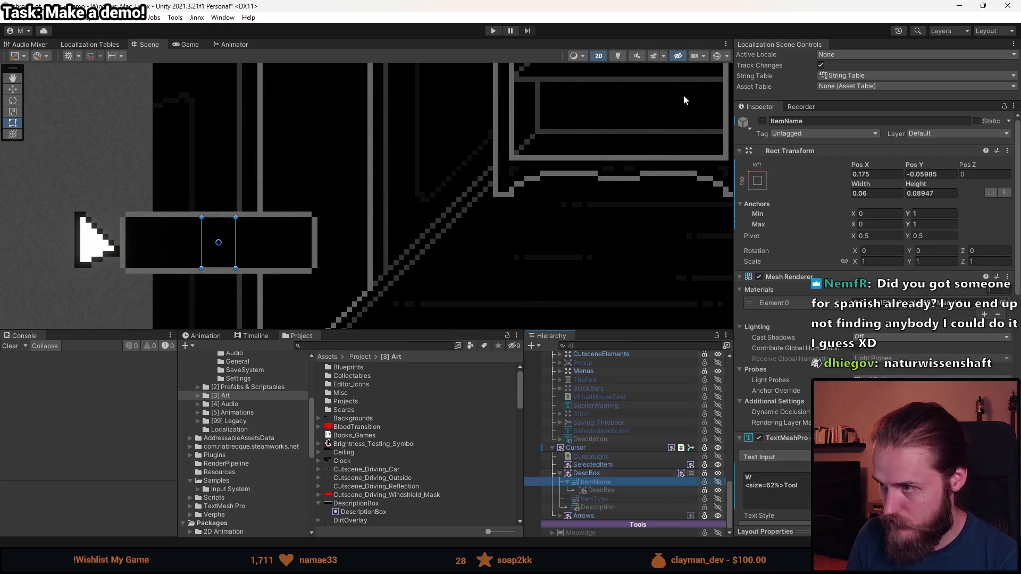
pyautogui.click(763, 121)
pyautogui.hotkey('ctrl', 'a')
pyautogui.write('Ha')
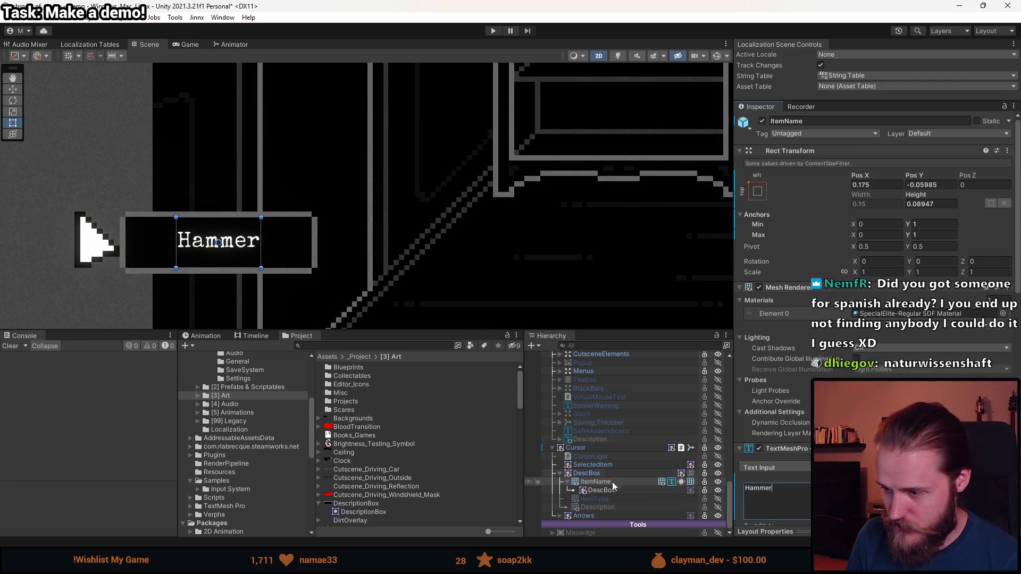
# Step: Delete the stray DescBox copy under ItemName and enable DescBox's Vertical Layout Group
pyautogui.click(601, 490)
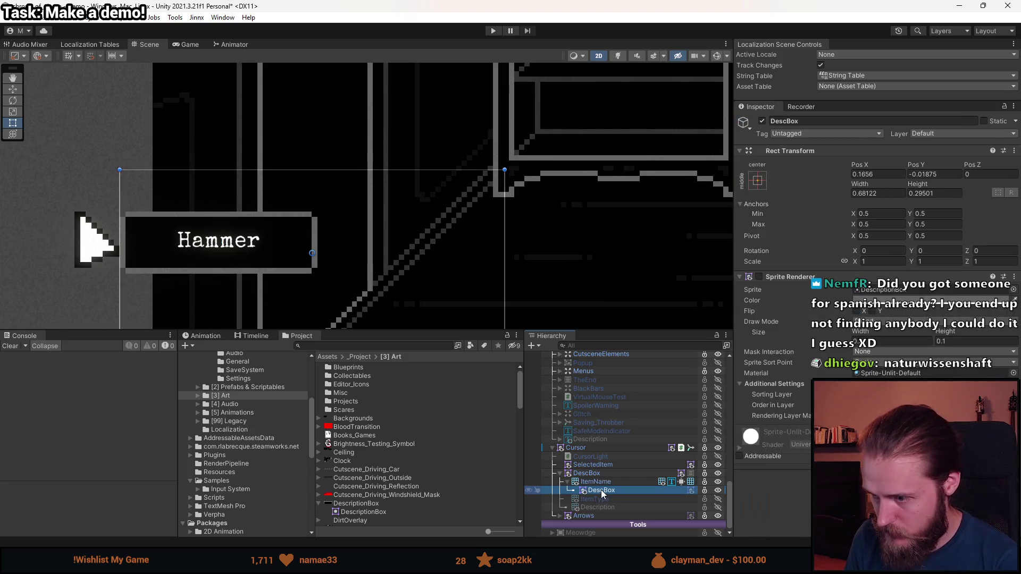
pyautogui.press('Delete')
pyautogui.click(602, 497)
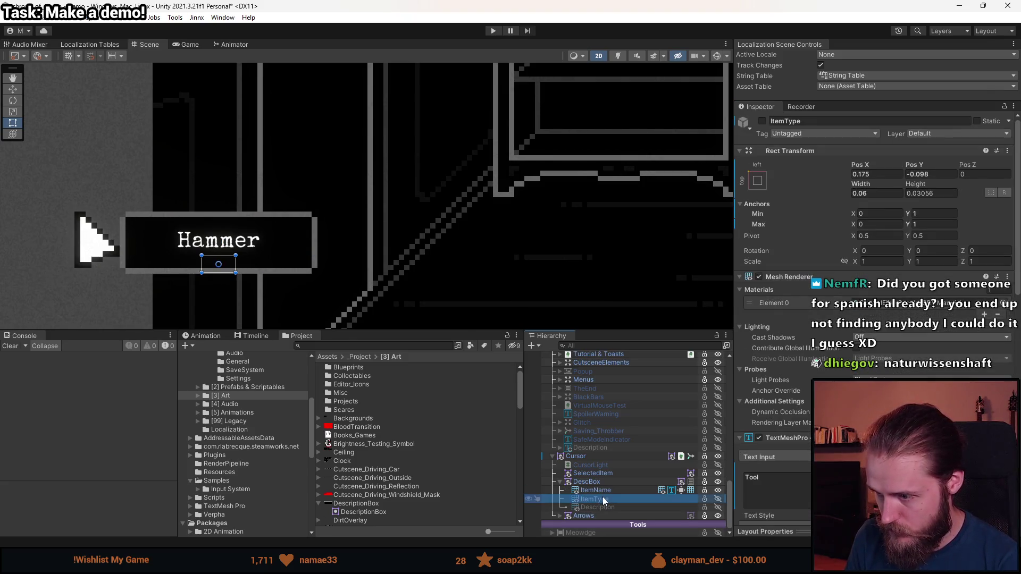
pyautogui.click(606, 481)
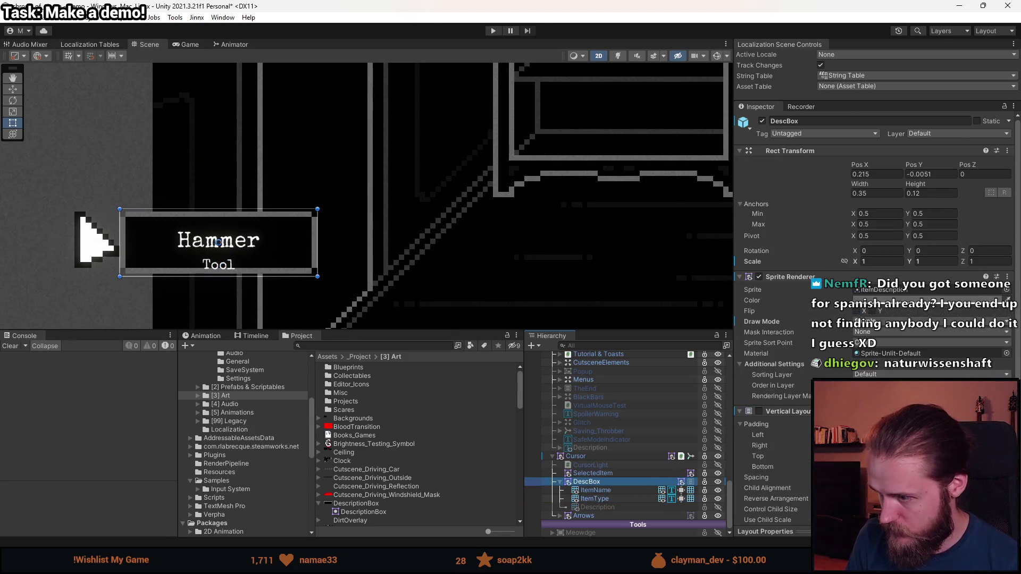
pyautogui.scroll(-3, 756, 355)
pyautogui.click(759, 354)
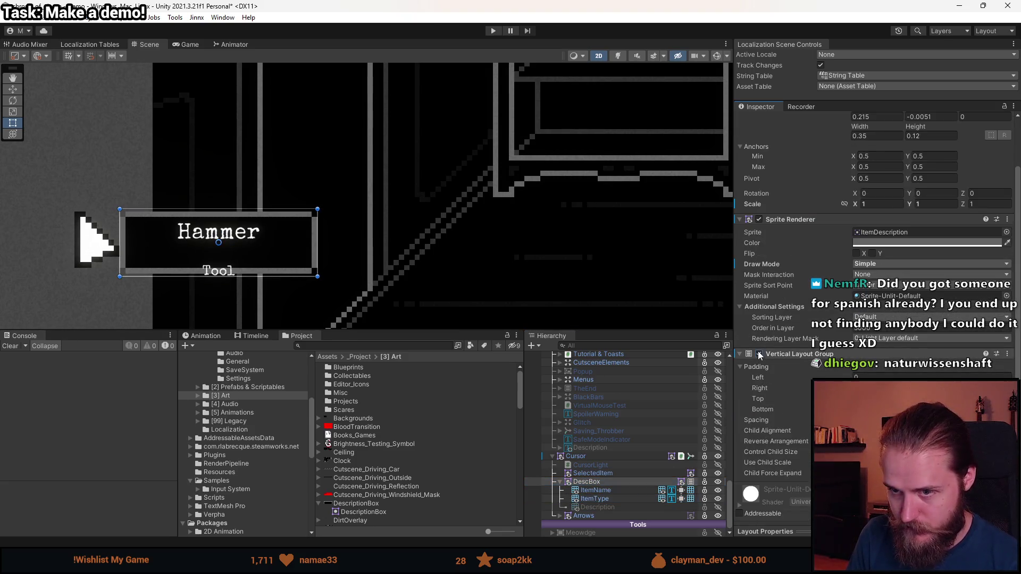
# Step: Shrink the Hammer text's rect height so the Tool subtitle sits just beneath it
pyautogui.click(598, 496)
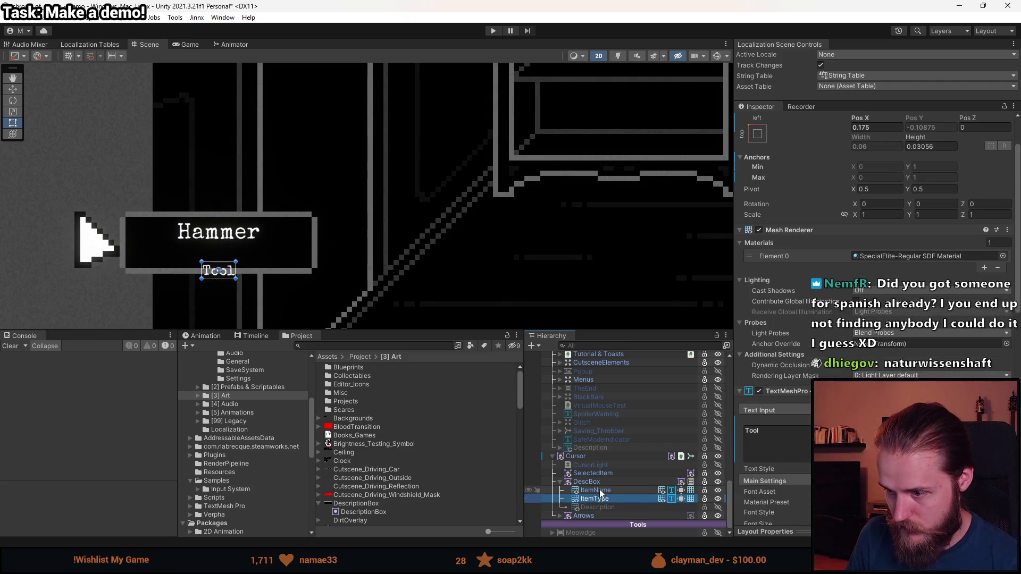
pyautogui.click(599, 490)
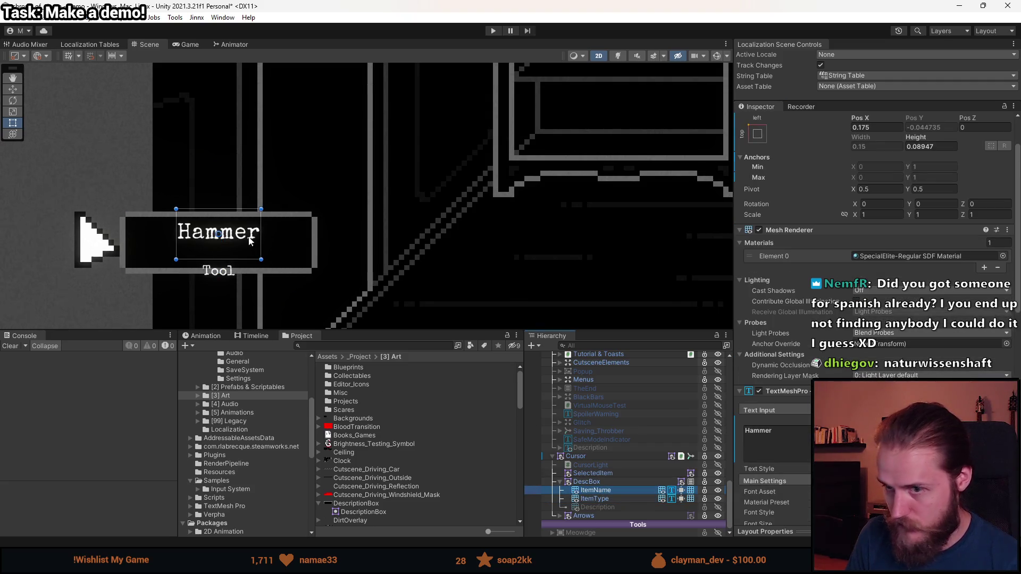
pyautogui.moveTo(232, 207); pyautogui.dragTo(241, 232)
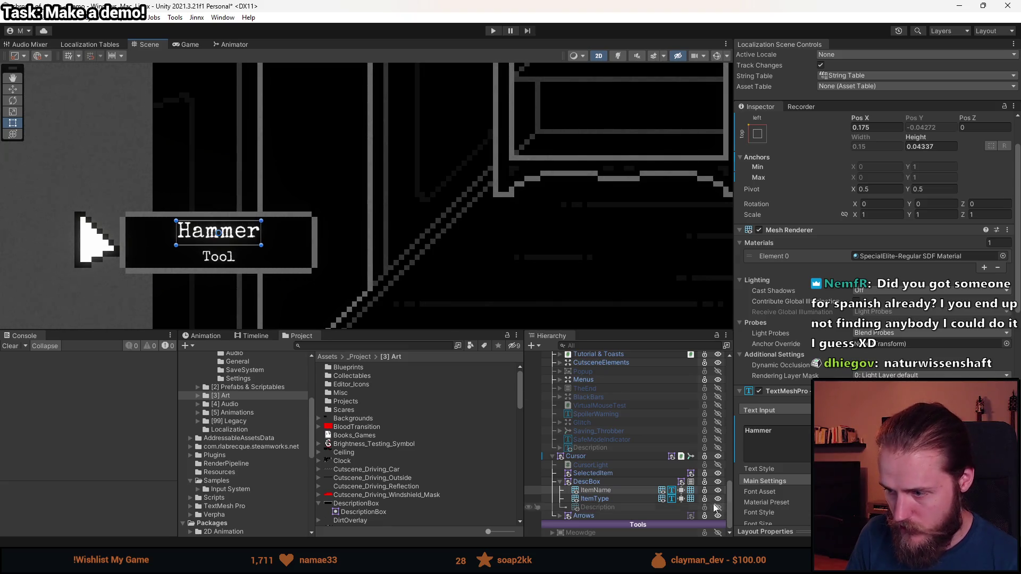
pyautogui.scroll(-5, 872, 319)
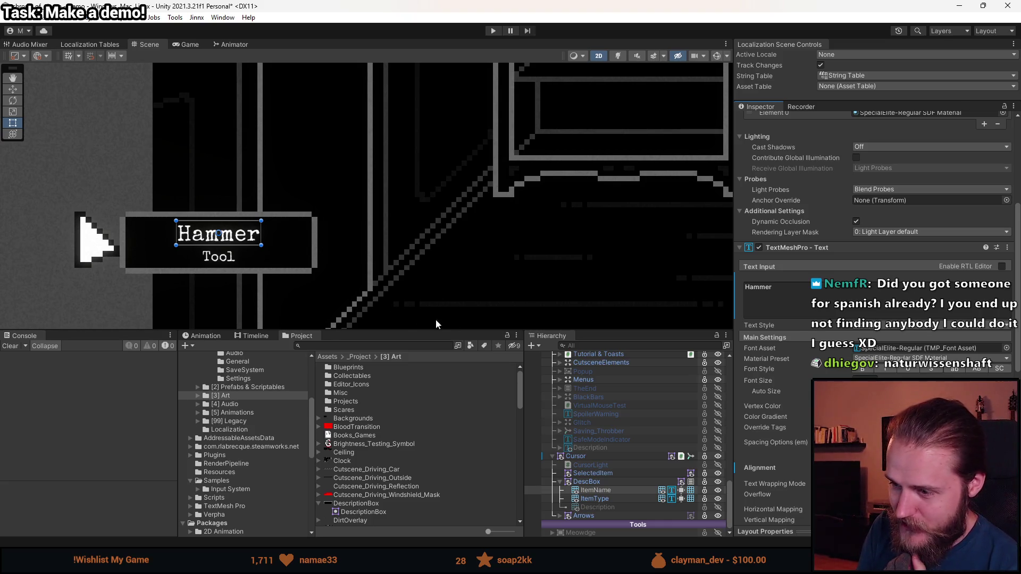
pyautogui.click(471, 327)
pyautogui.moveTo(436, 330); pyautogui.dragTo(436, 369)
# Step: Centre the room in the Scene view and run the game to test the Hammer/Tool label
pyautogui.scroll(-5, 383, 208)
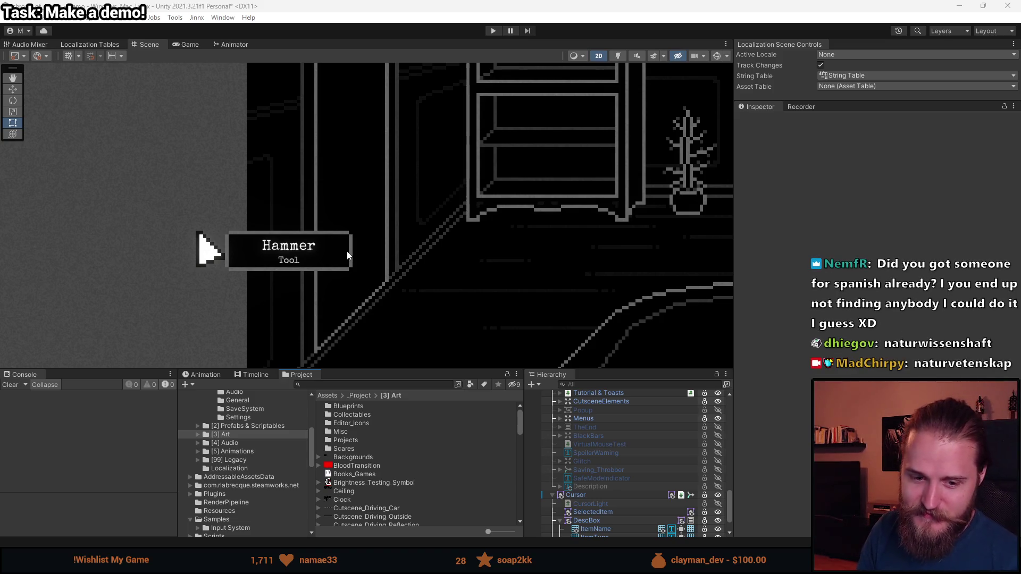
pyautogui.scroll(-5, 415, 308)
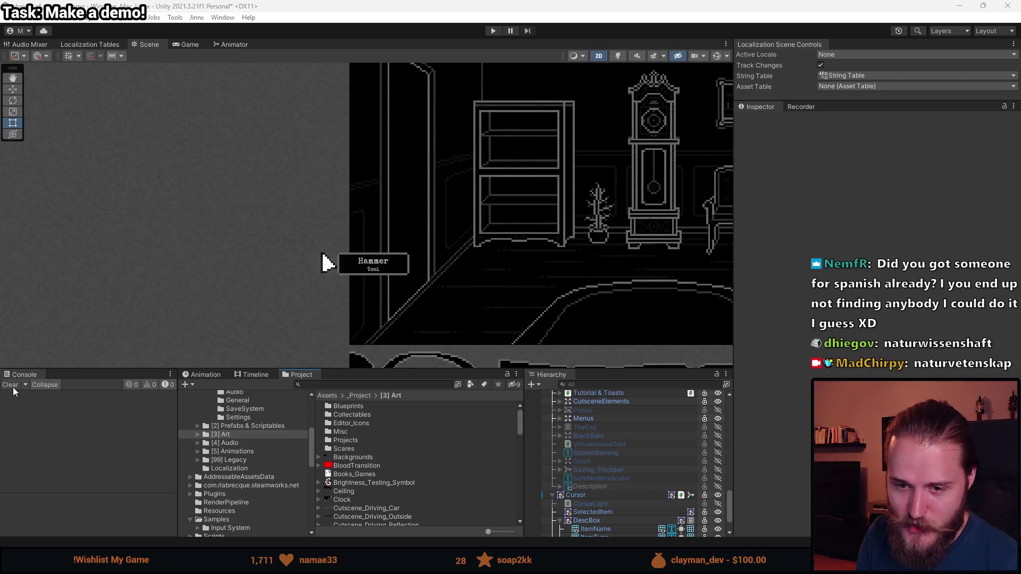
pyautogui.moveTo(528, 218); pyautogui.dragTo(423, 210)
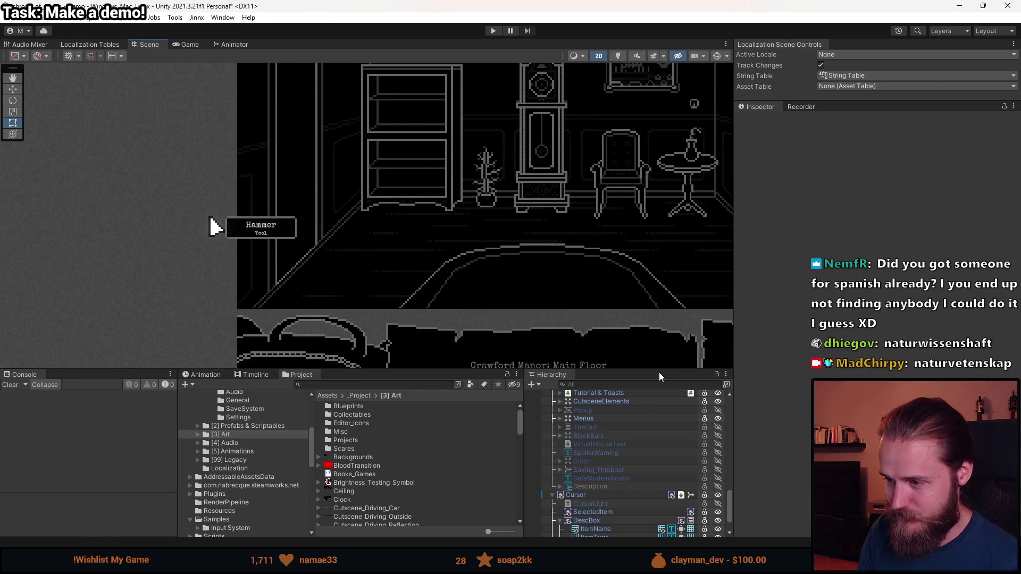
pyautogui.click(490, 32)
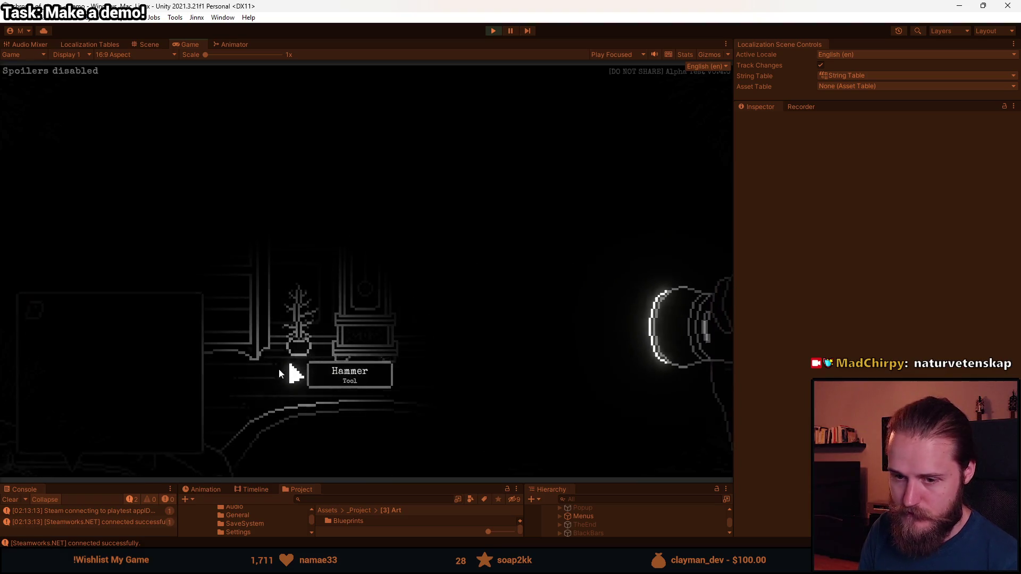
# Step: Stop play mode and delete the Description object from DescBox, checking the null reference error
pyautogui.hotkey('ctrl', '1')
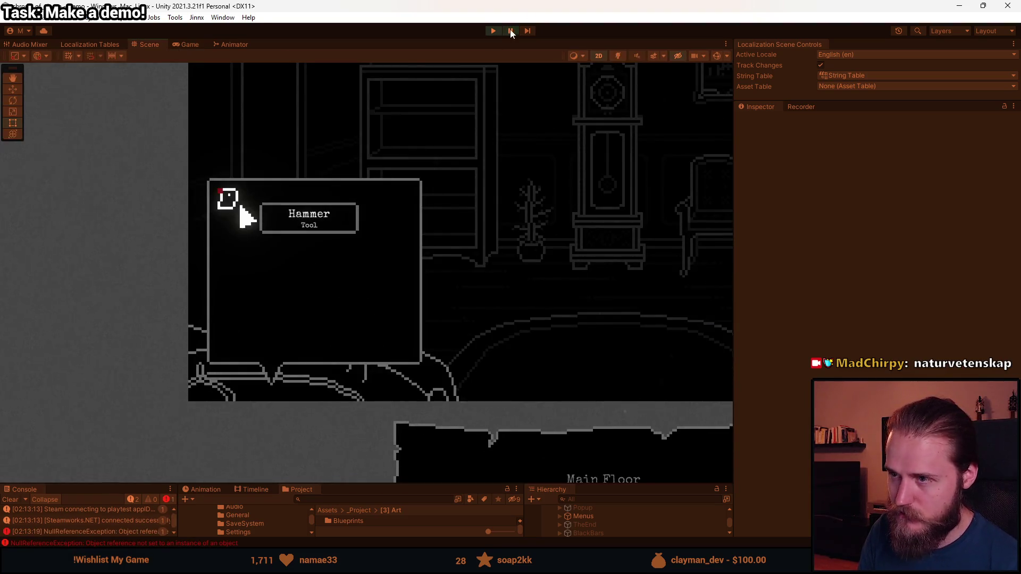
pyautogui.click(515, 31)
pyautogui.hotkey('ctrl', 'p')
pyautogui.moveTo(572, 485); pyautogui.dragTo(571, 231)
pyautogui.click(609, 481)
pyautogui.click(605, 491)
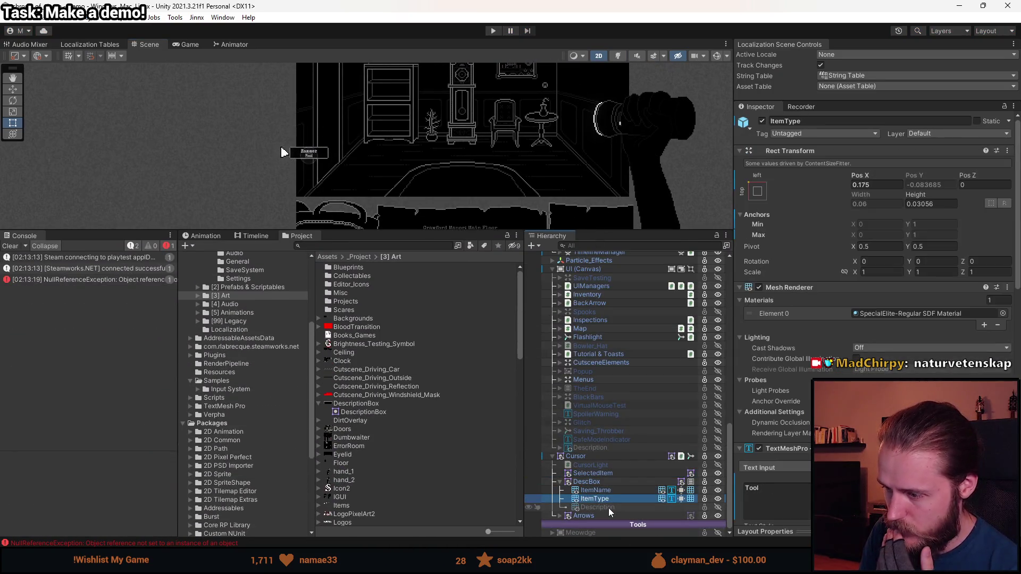
pyautogui.click(609, 508)
pyautogui.press('Delete')
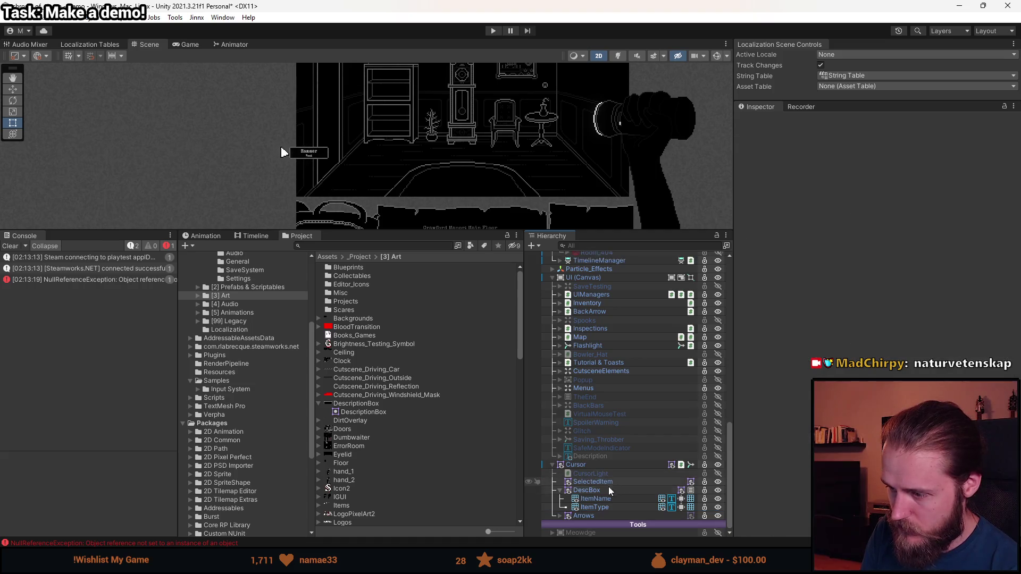
pyautogui.click(102, 280)
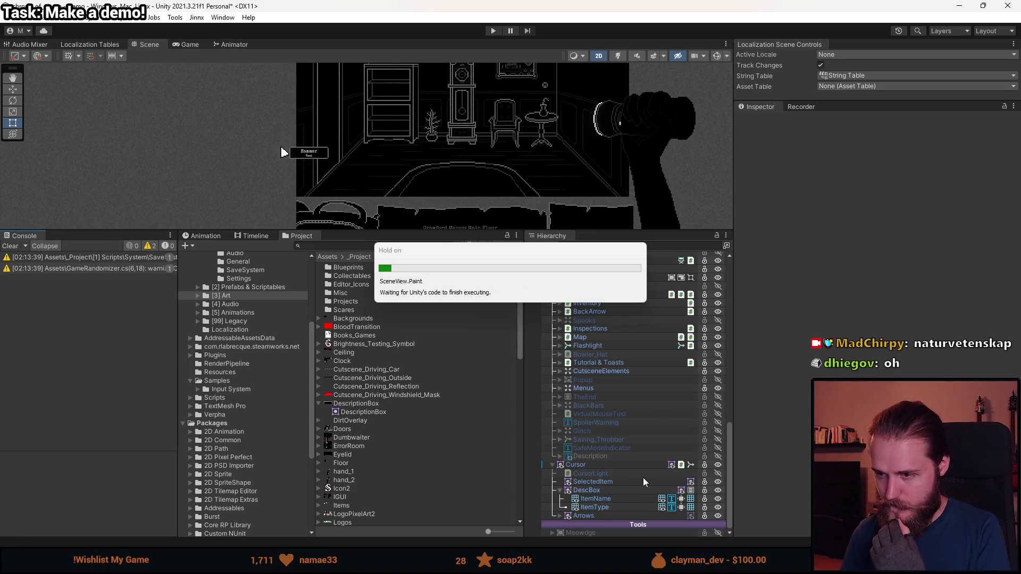
# Step: Deactivate DescBox, select SelectedItem, and run the game in play mode again
pyautogui.click(762, 122)
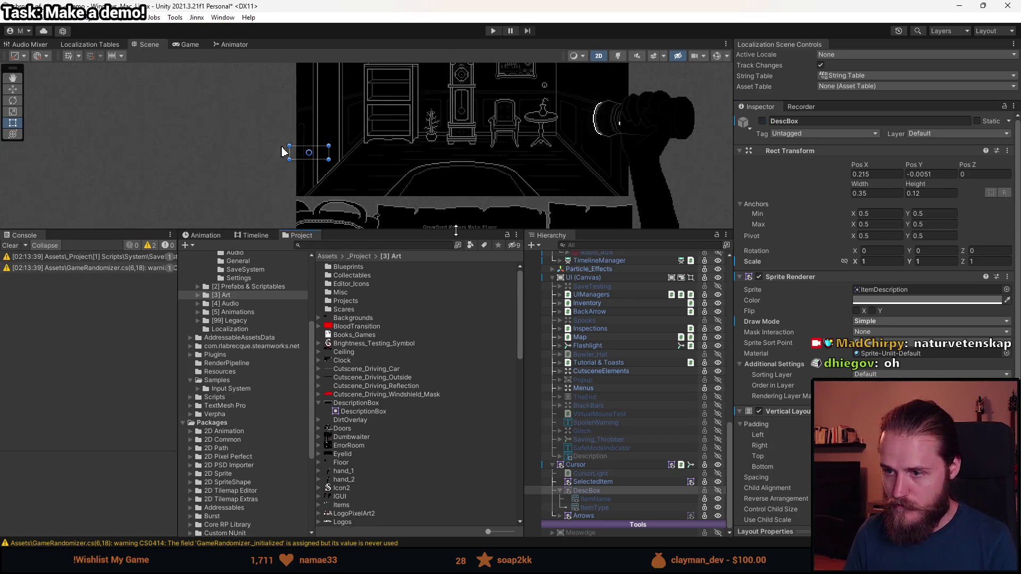
pyautogui.moveTo(458, 231); pyautogui.dragTo(447, 371)
pyautogui.scroll(-5, 610, 489)
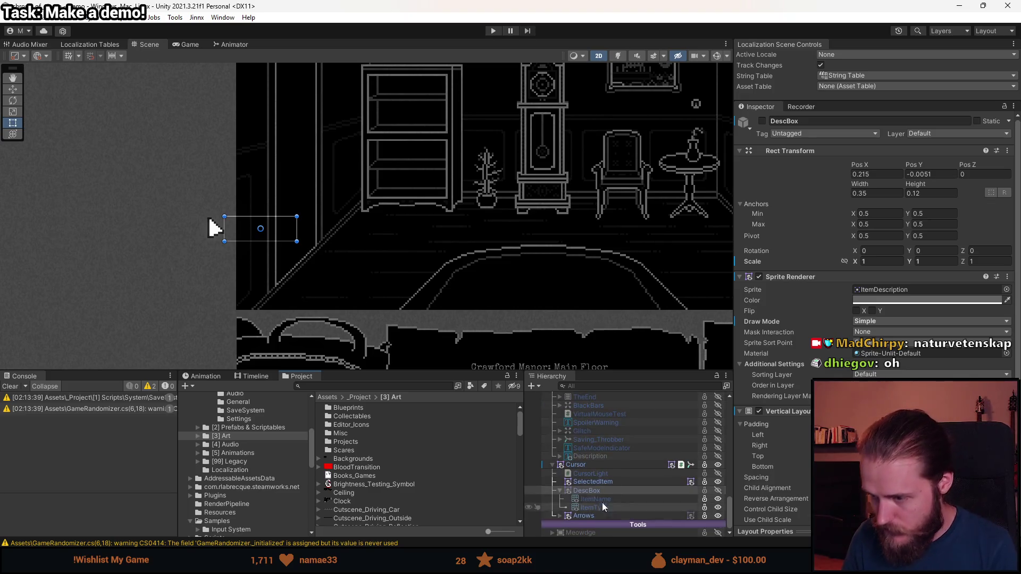
pyautogui.click(608, 483)
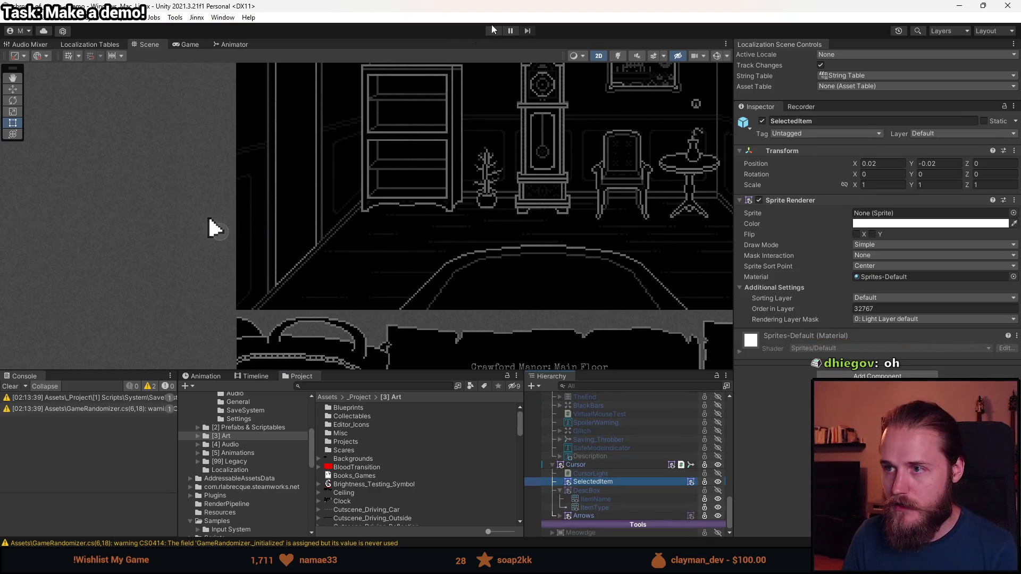
pyautogui.click(492, 31)
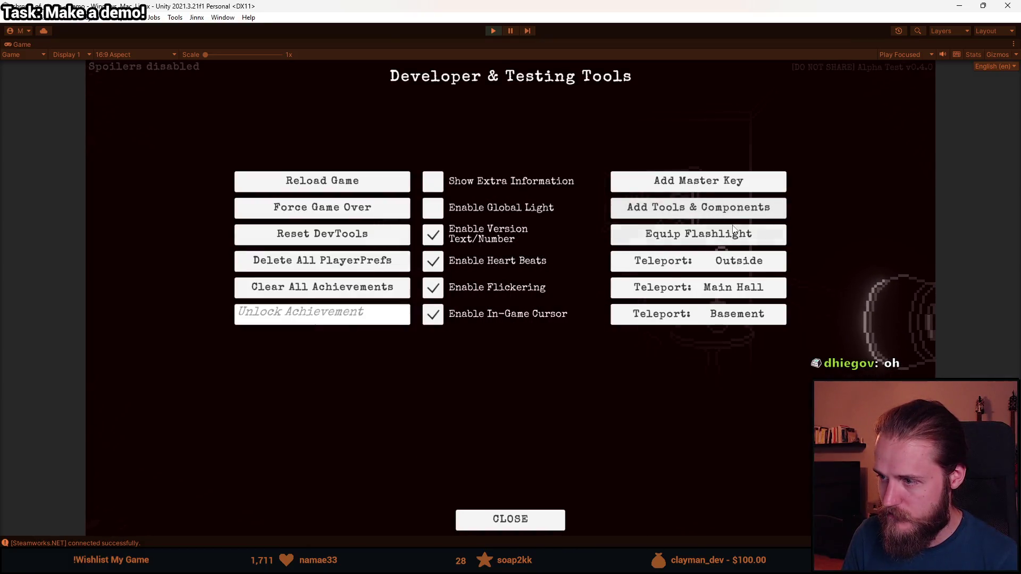
# Step: Dismiss the testing tools, check the inventory, toggle the F1 developer overlay, and pause the game
pyautogui.click(766, 210)
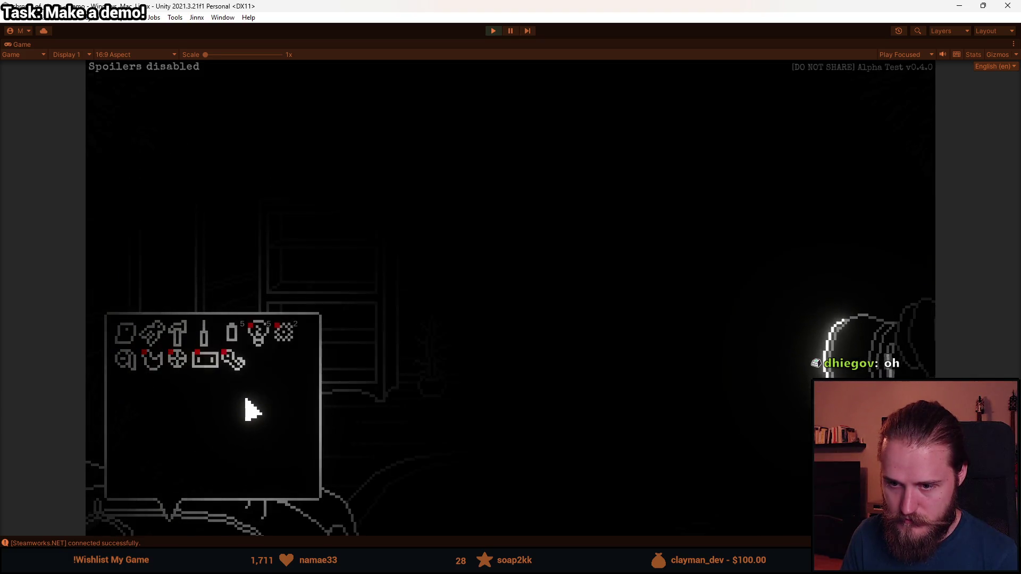
pyautogui.press('Tab')
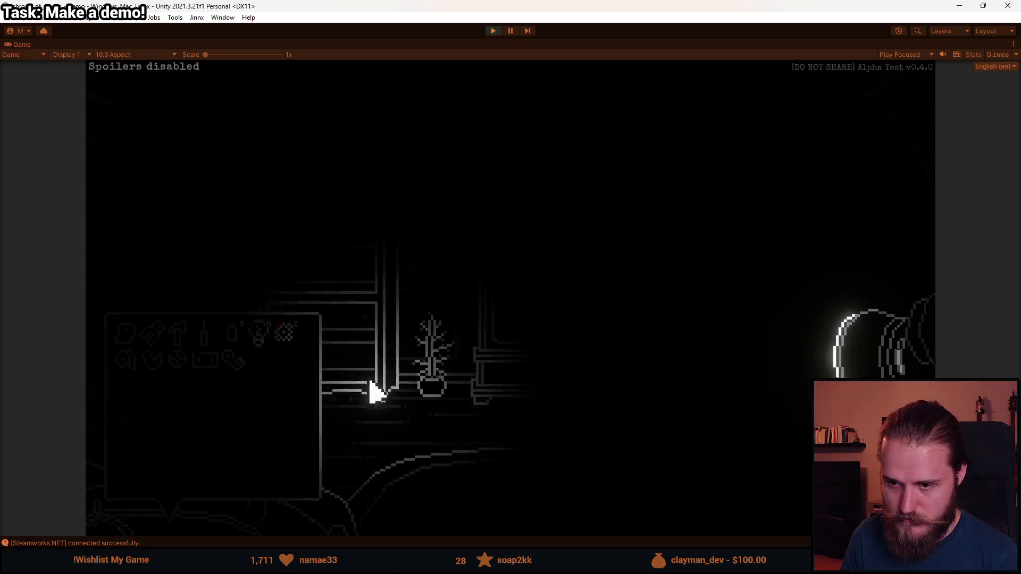
pyautogui.press('F1')
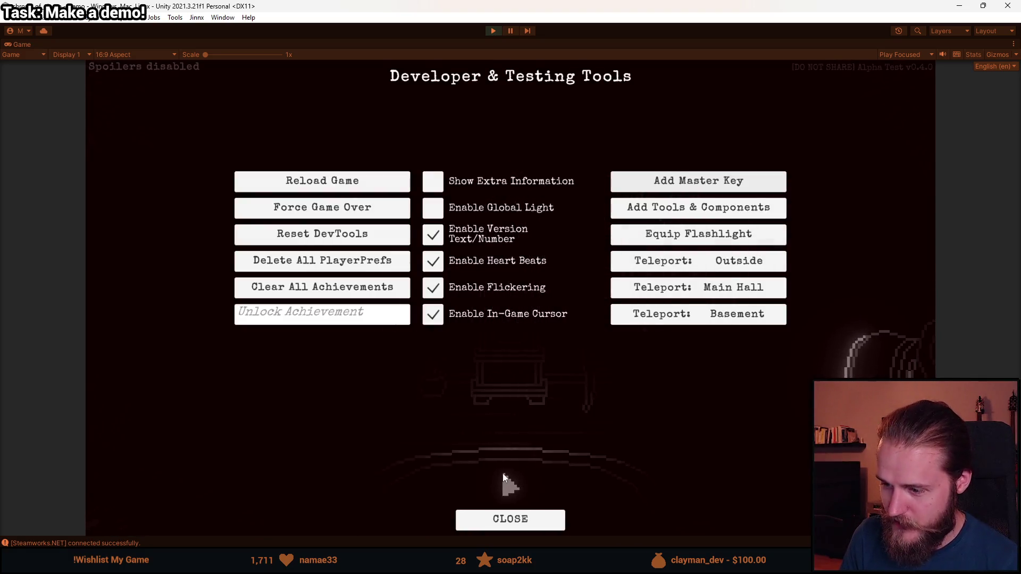
pyautogui.click(510, 519)
pyautogui.press('Escape')
# Step: Look through the gameplay and controls pages of the game's Settings menu
pyautogui.click(508, 331)
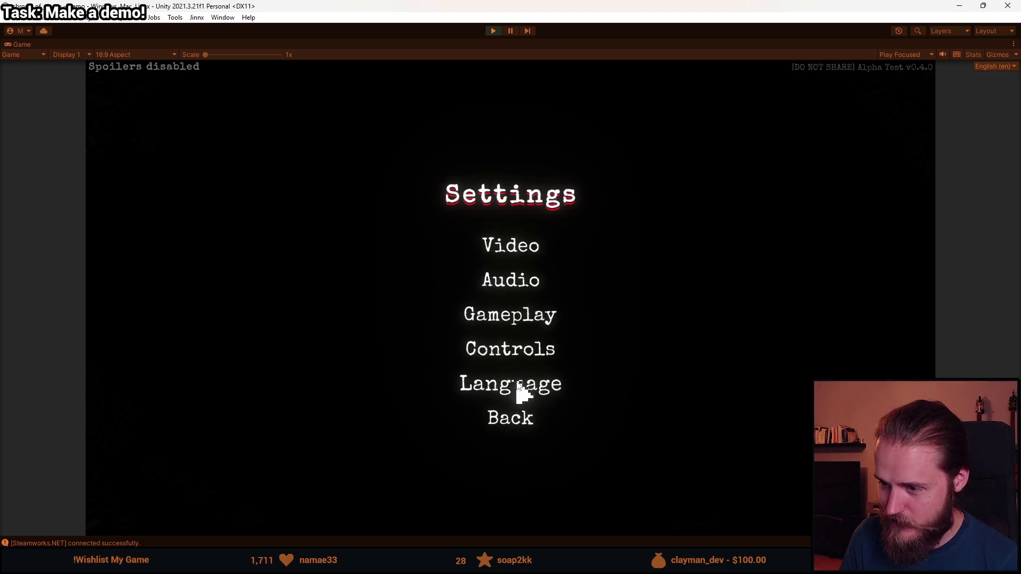
pyautogui.click(524, 326)
pyautogui.click(514, 350)
pyautogui.click(524, 351)
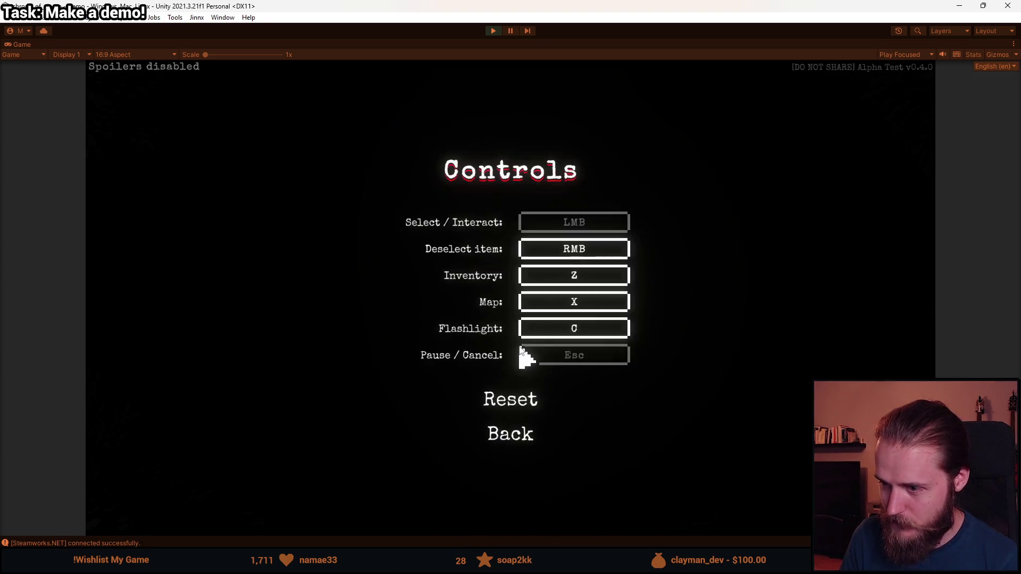
pyautogui.click(511, 433)
# Step: Switch the game language to Deutsch and resume play through Einstellungen, Pausiert and Fortfahren
pyautogui.click(495, 384)
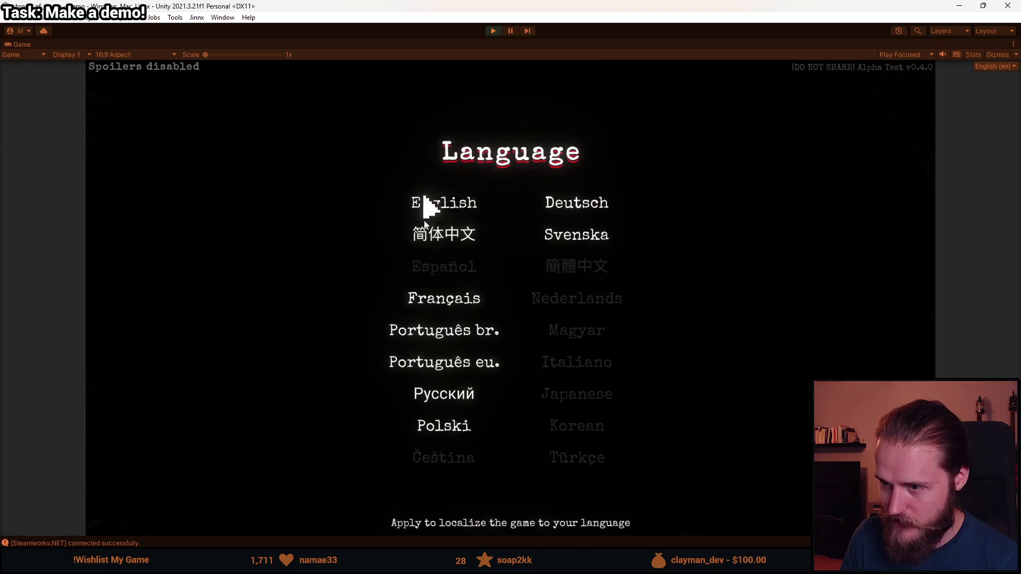
pyautogui.click(574, 204)
pyautogui.click(525, 318)
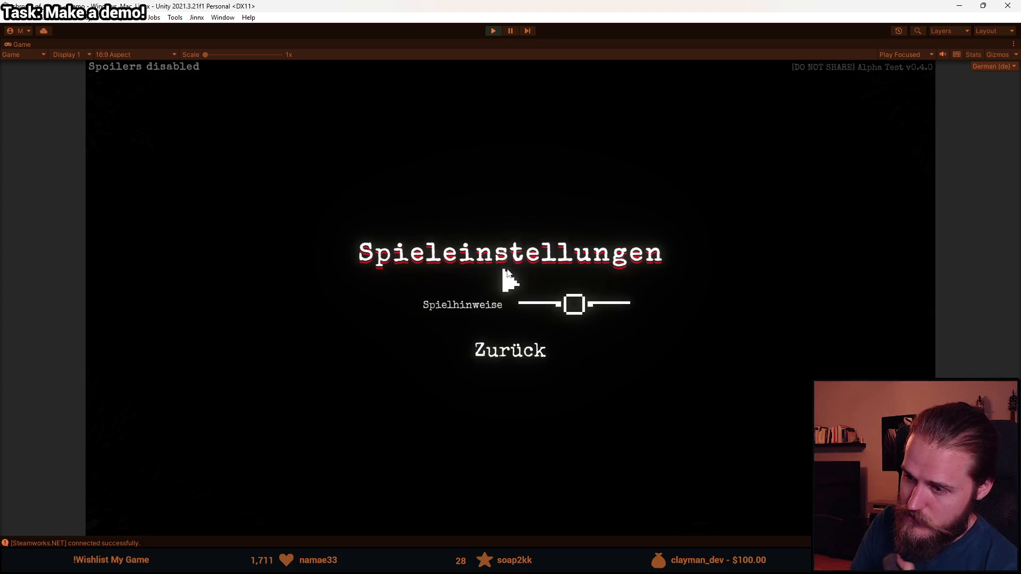
pyautogui.click(520, 355)
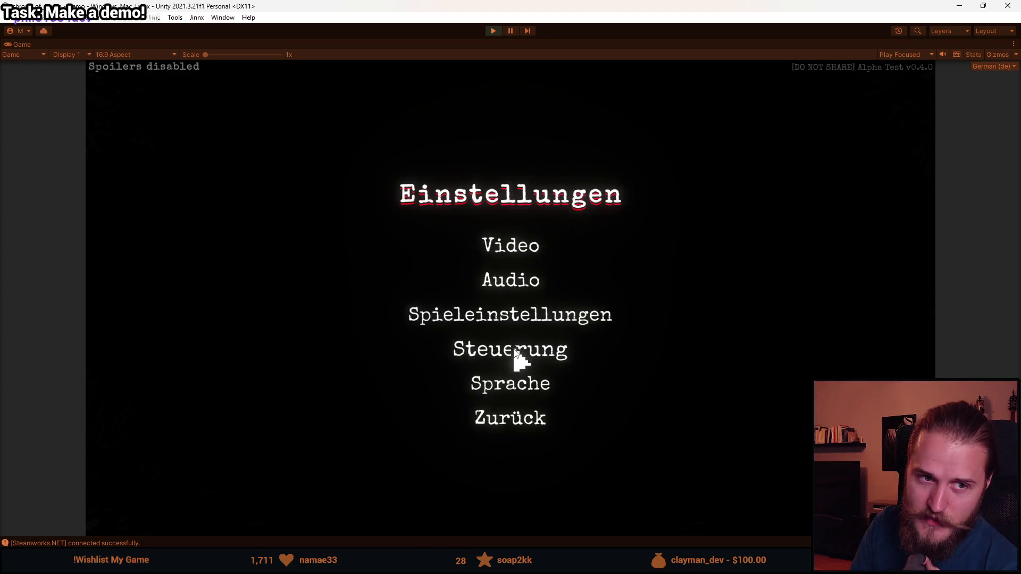
pyautogui.click(504, 424)
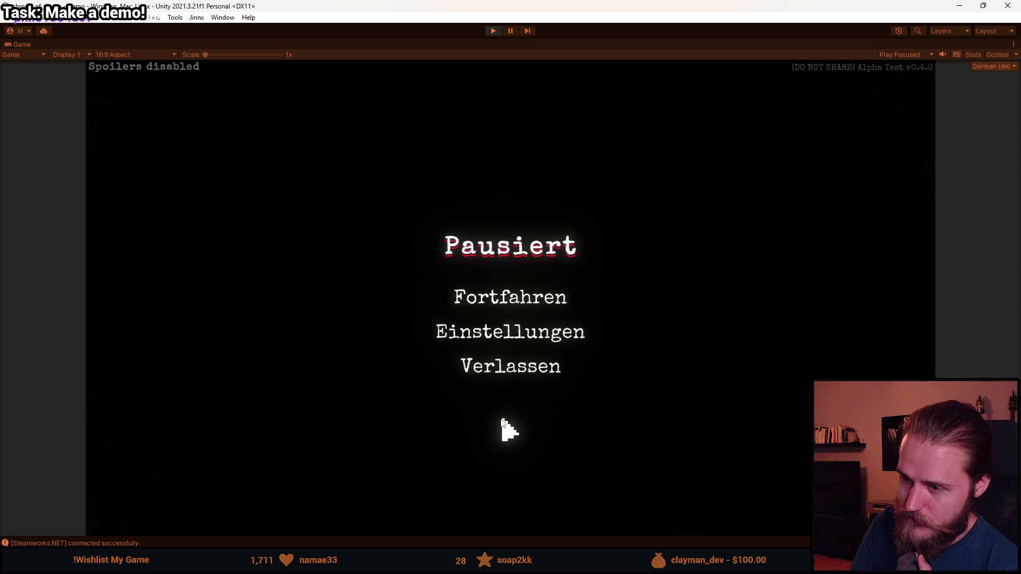
pyautogui.click(527, 300)
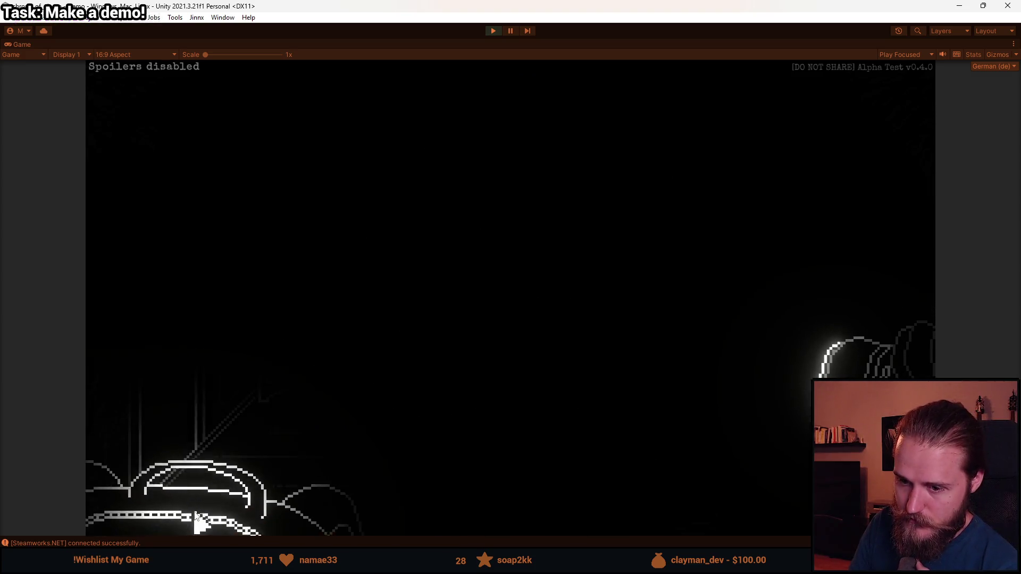
pyautogui.click(194, 519)
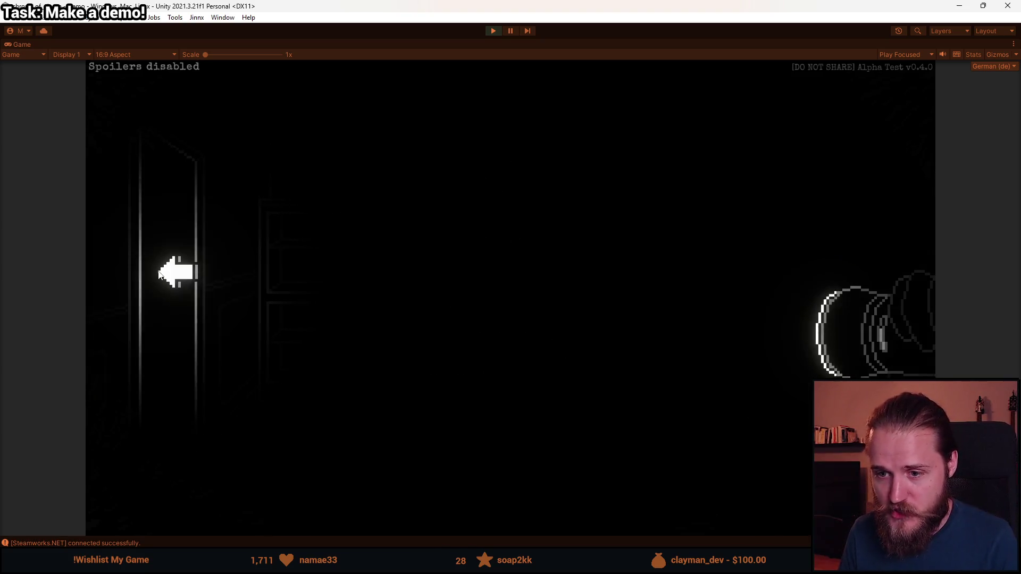
# Step: Walk up the left staircase to the fireplace room, open the cabinet's lower door, then switch to the browser
pyautogui.press('Down')
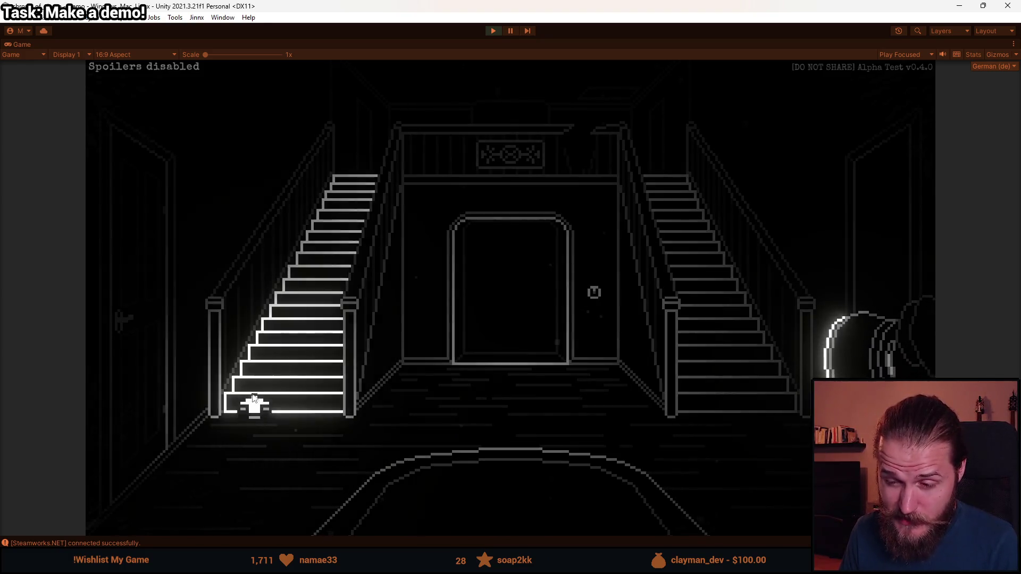
pyautogui.click(290, 402)
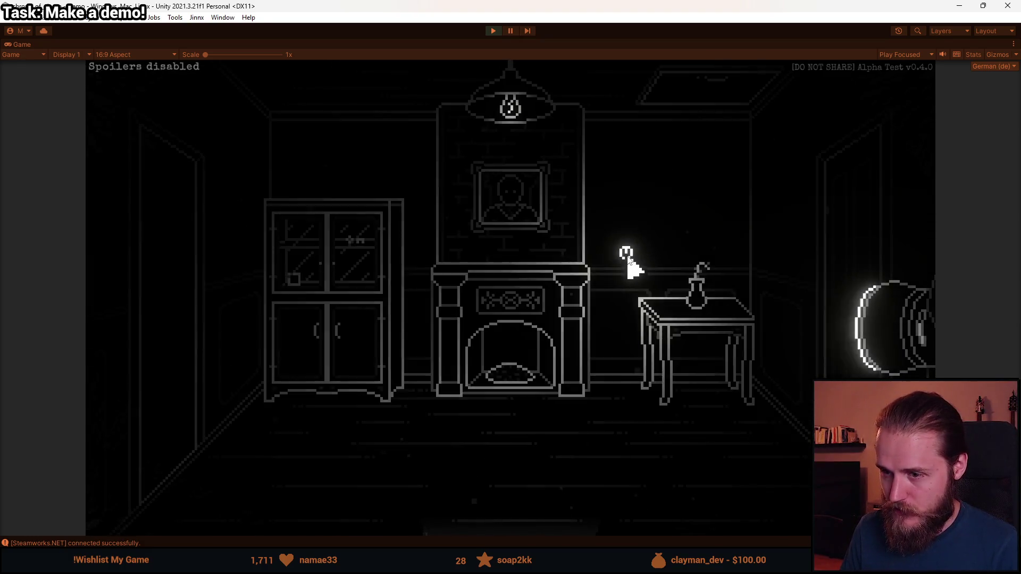
pyautogui.click(344, 359)
pyautogui.click(319, 372)
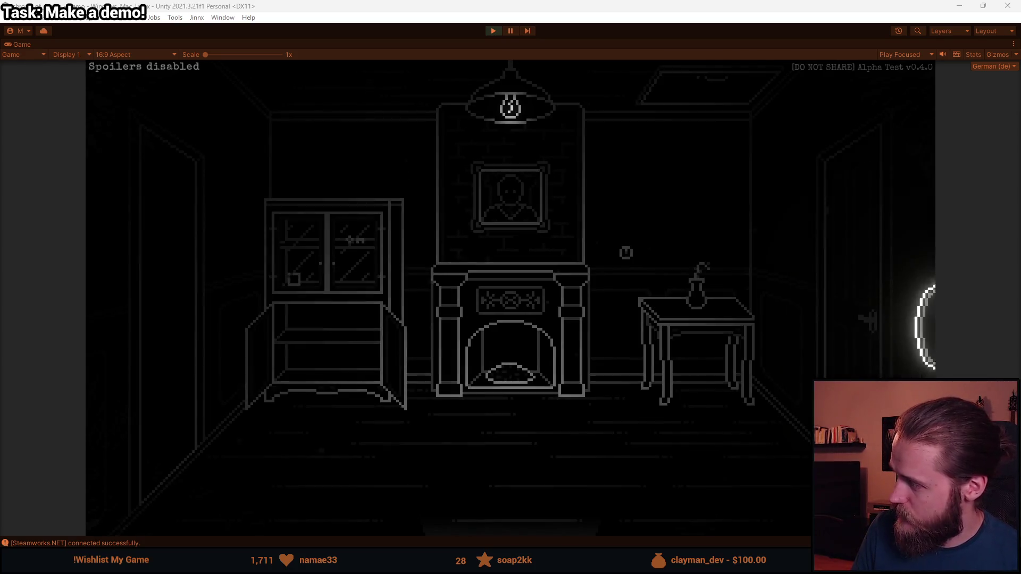
pyautogui.hotkey('alt', 'Tab')
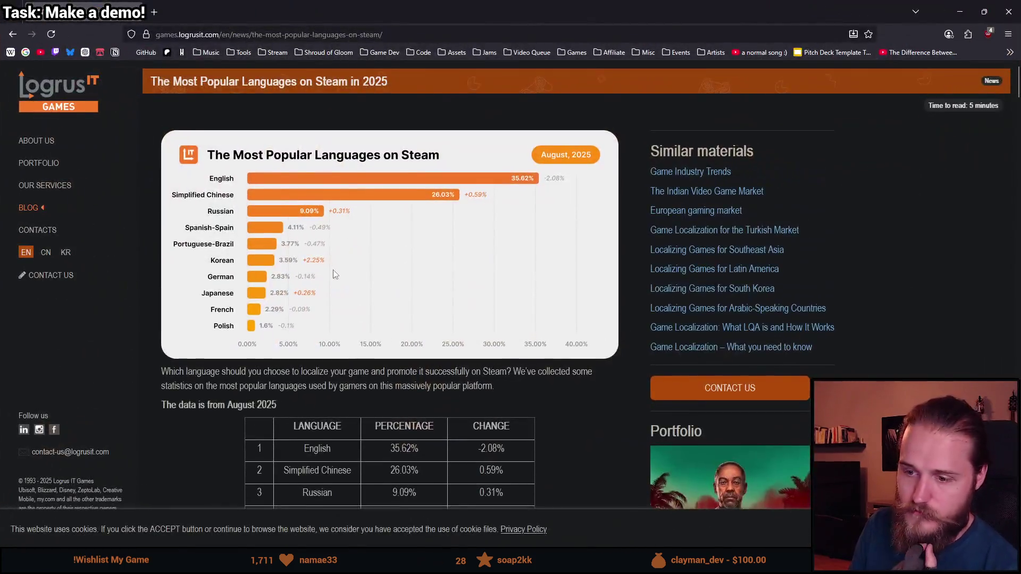
pyautogui.scroll(-3, 331, 272)
pyautogui.scroll(1, 311, 343)
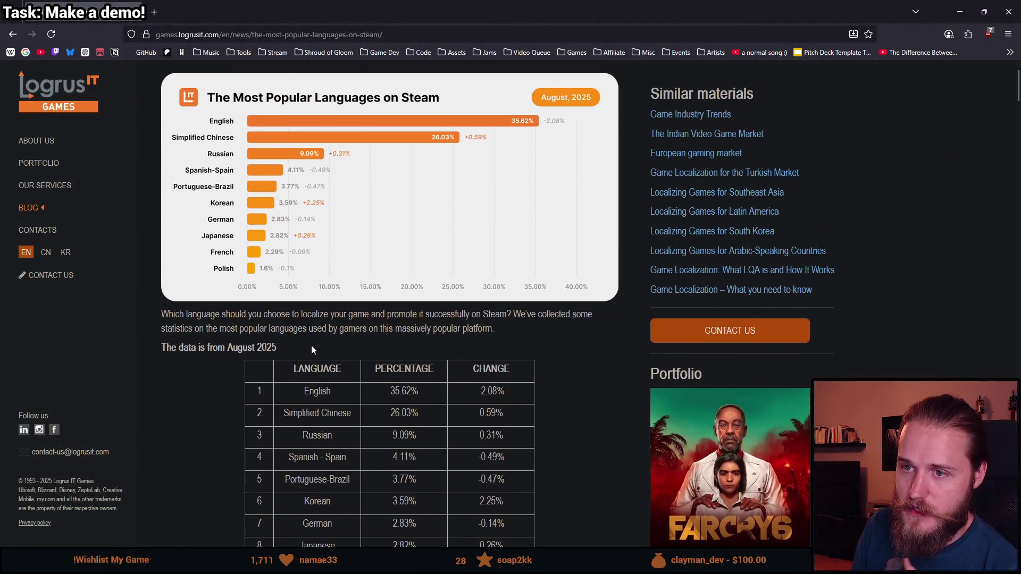
pyautogui.scroll(-3, 320, 351)
pyautogui.moveTo(290, 292); pyautogui.dragTo(367, 289)
pyautogui.click(298, 287)
pyautogui.moveTo(301, 286)
pyautogui.mouseDown()
pyautogui.moveTo(356, 293)
pyautogui.moveTo(319, 288)
pyautogui.mouseUp()
pyautogui.doubleClick(339, 287)
pyautogui.doubleClick(260, 288)
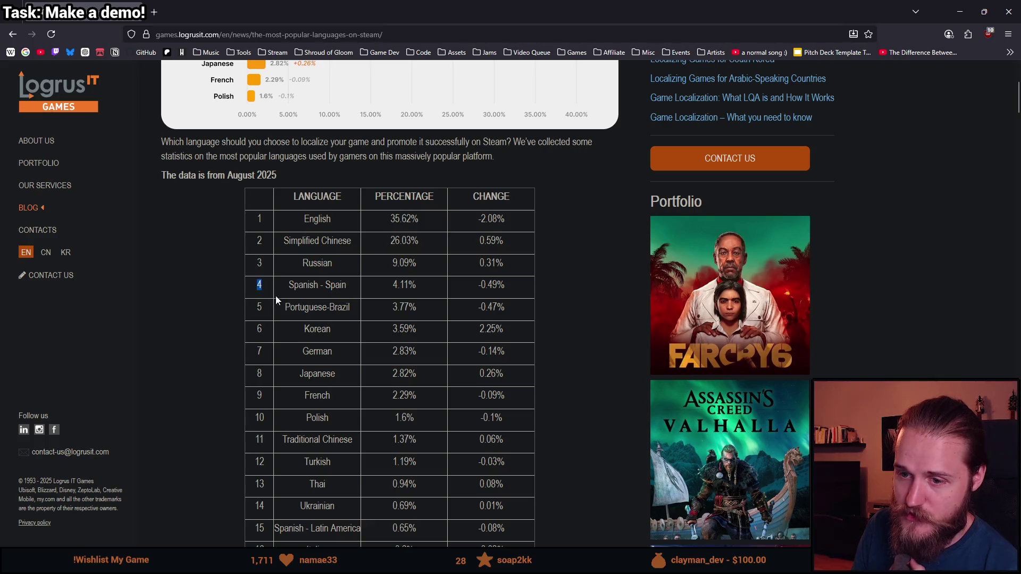
pyautogui.moveTo(381, 287); pyautogui.dragTo(421, 288)
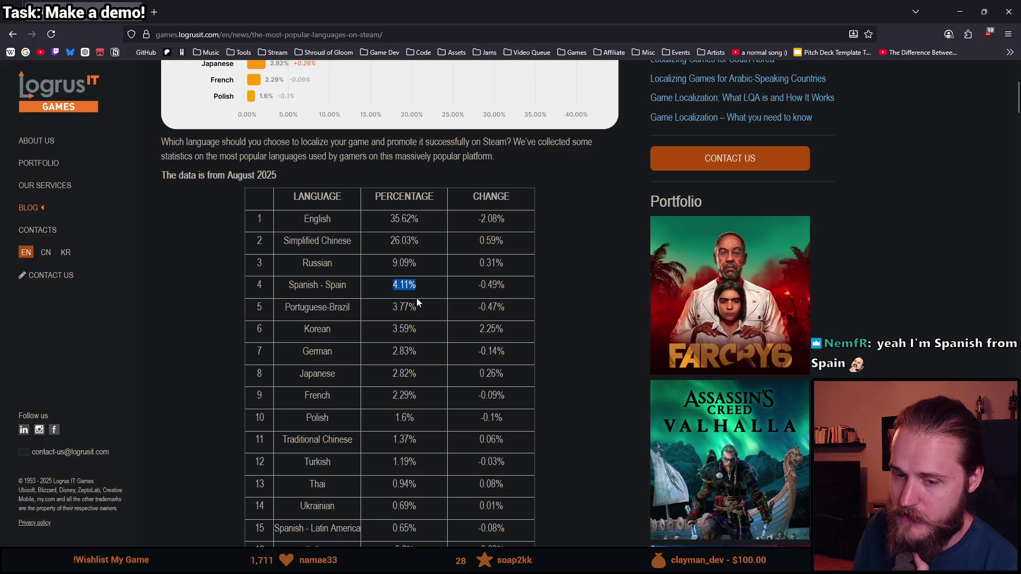
pyautogui.scroll(2, 425, 308)
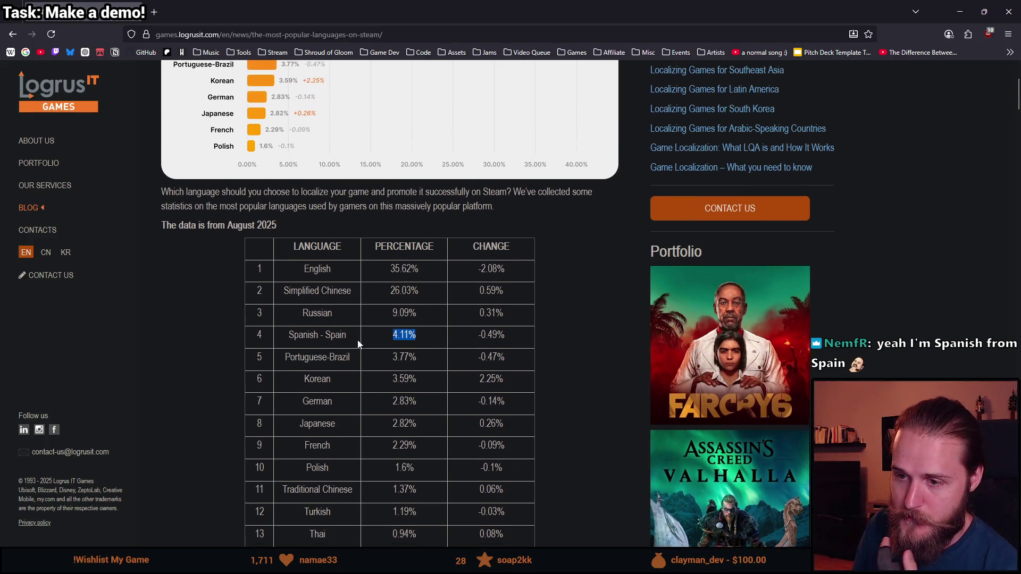
pyautogui.moveTo(287, 342); pyautogui.dragTo(524, 342)
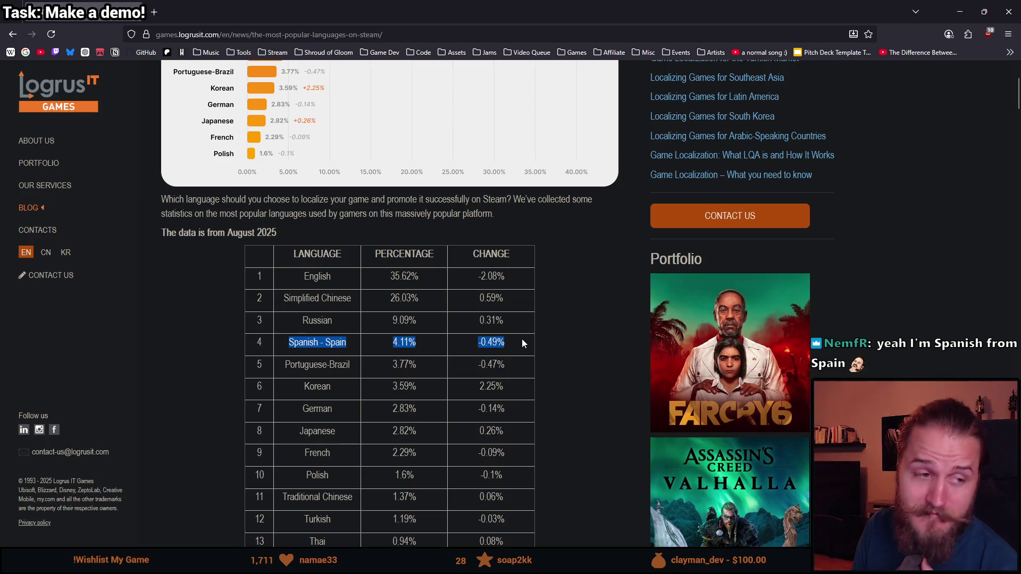
pyautogui.click(505, 342)
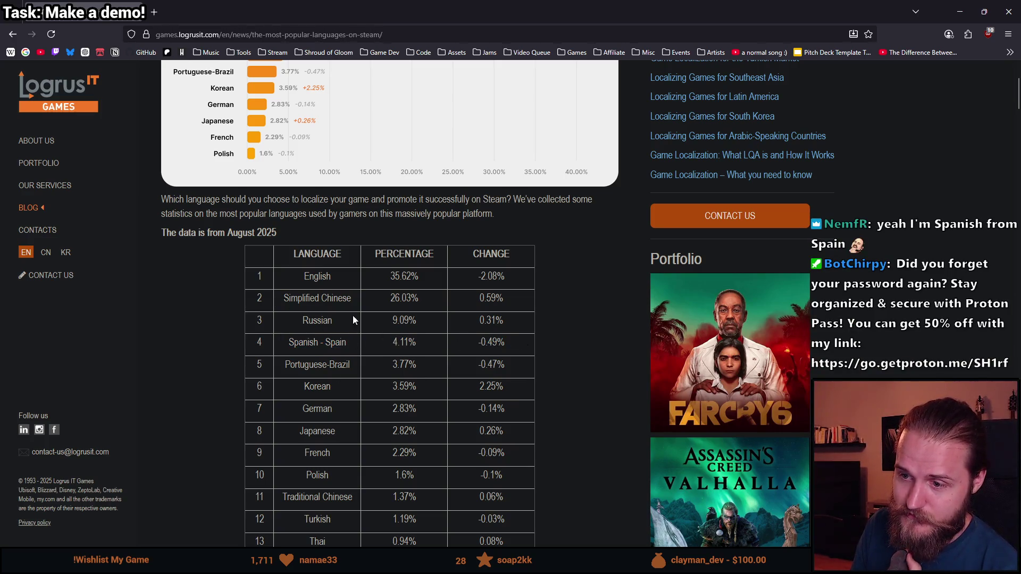
pyautogui.moveTo(284, 298)
pyautogui.mouseDown()
pyautogui.moveTo(342, 309)
pyautogui.moveTo(431, 299)
pyautogui.mouseUp()
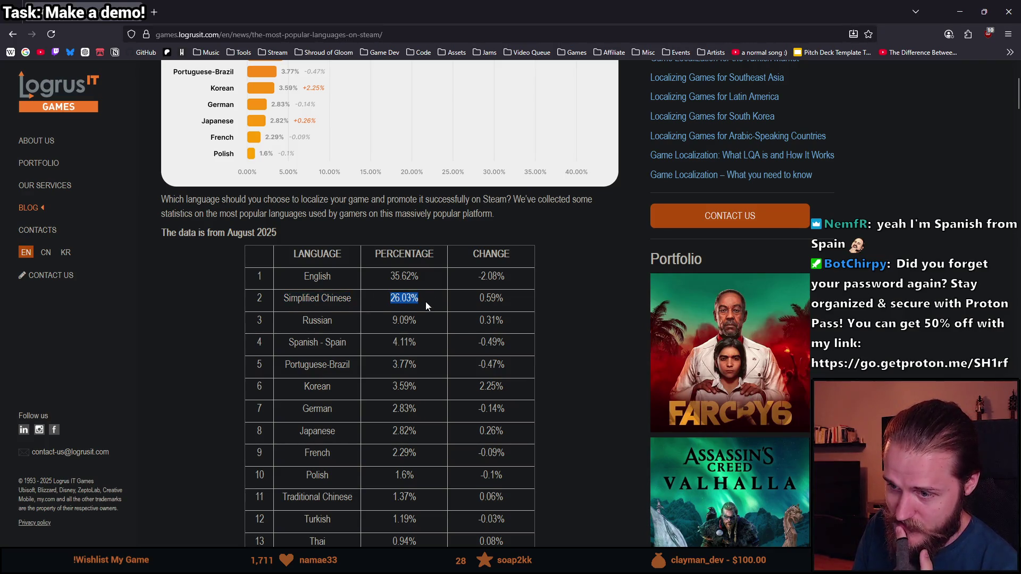
pyautogui.click(431, 312)
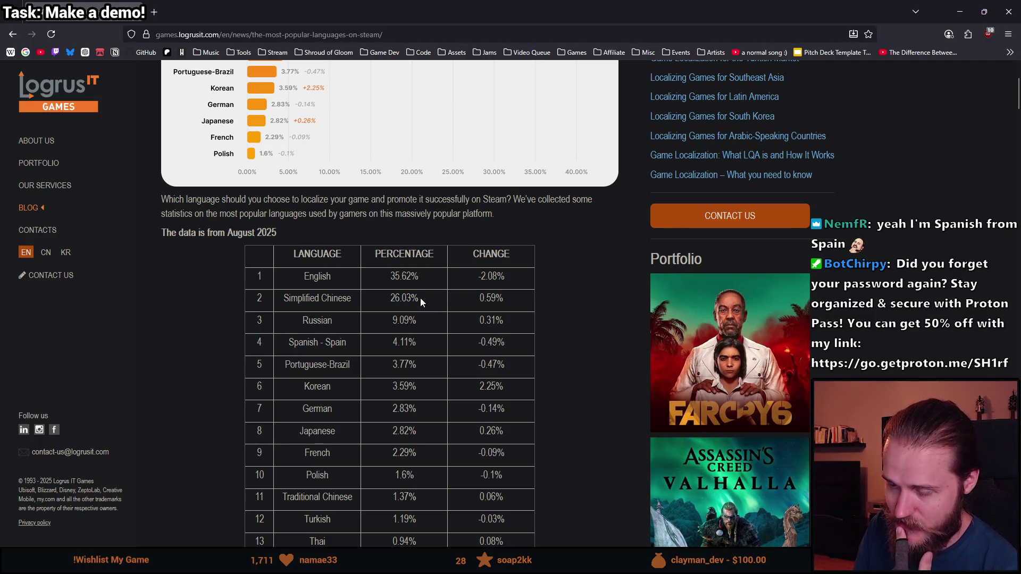
pyautogui.moveTo(419, 297); pyautogui.dragTo(282, 301)
pyautogui.tripleClick(341, 296)
pyautogui.moveTo(474, 300); pyautogui.dragTo(508, 299)
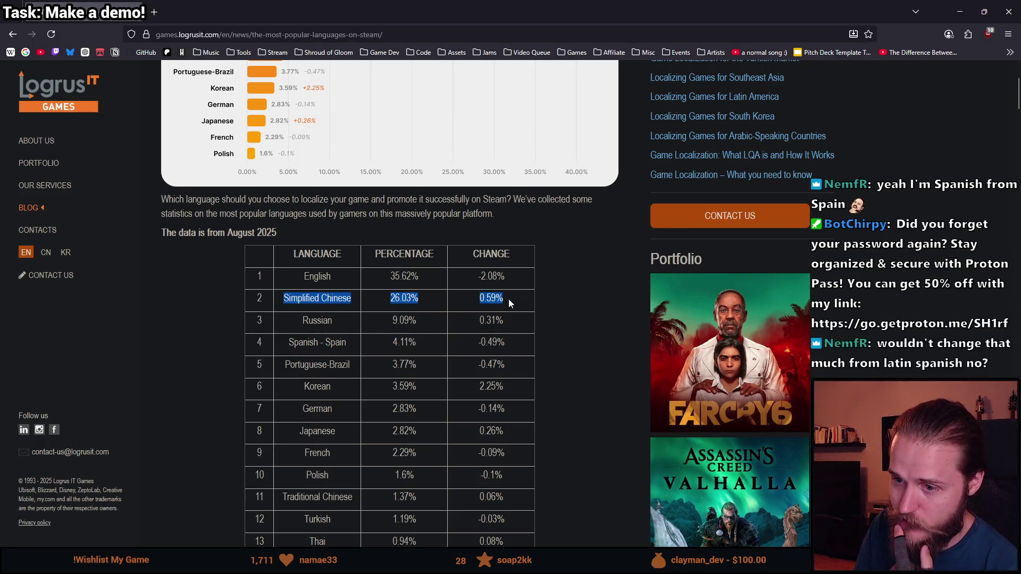
pyautogui.tripleClick(323, 295)
pyautogui.moveTo(379, 302); pyautogui.dragTo(420, 300)
pyautogui.click(439, 300)
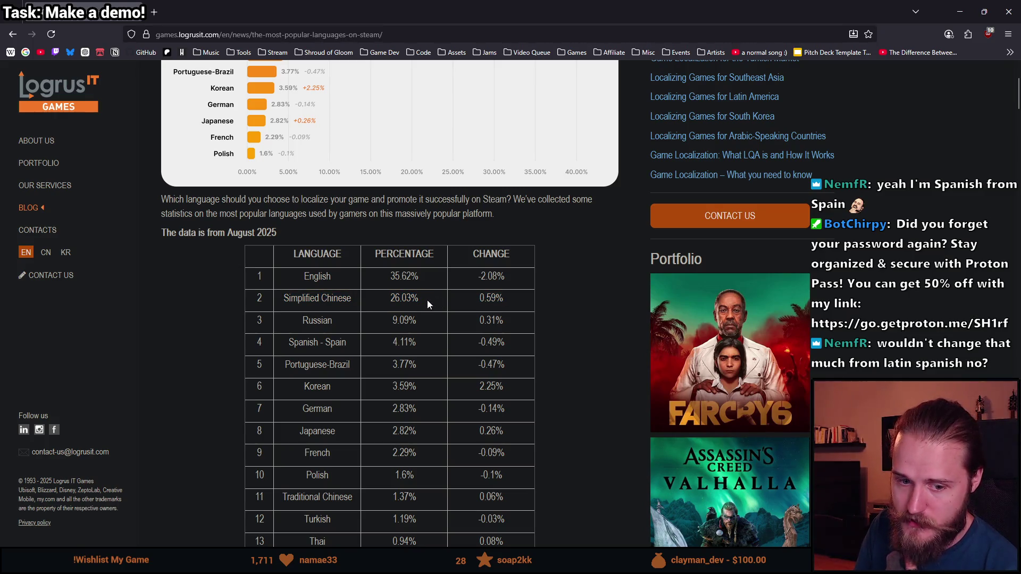
pyautogui.click(430, 297)
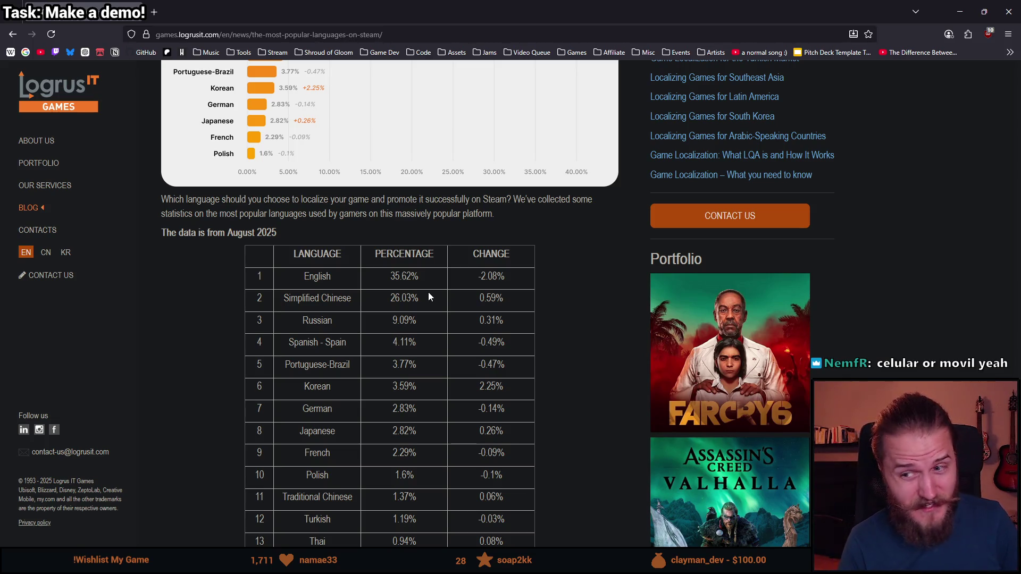
pyautogui.scroll(1, 429, 293)
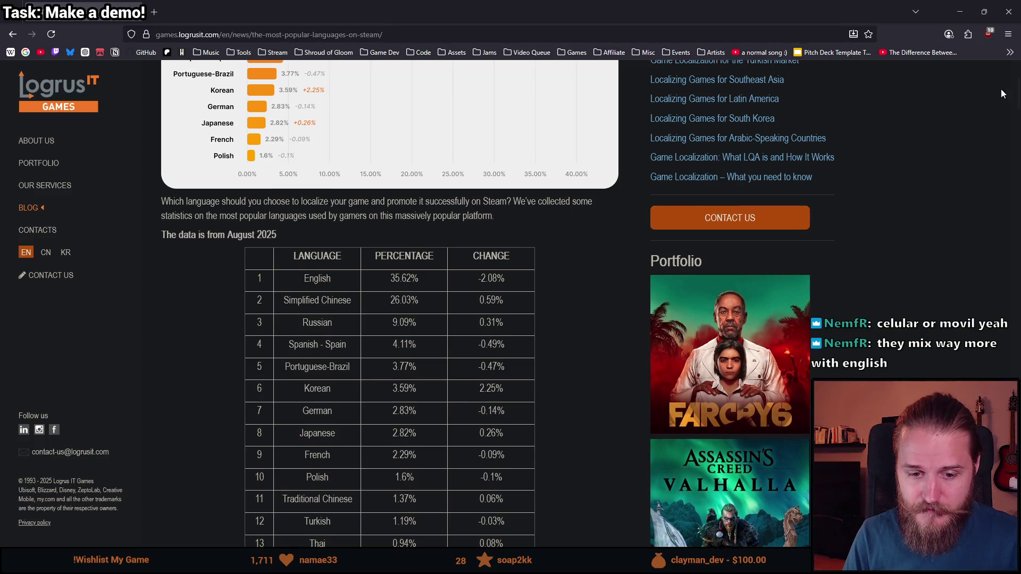
pyautogui.scroll(-1, 859, 138)
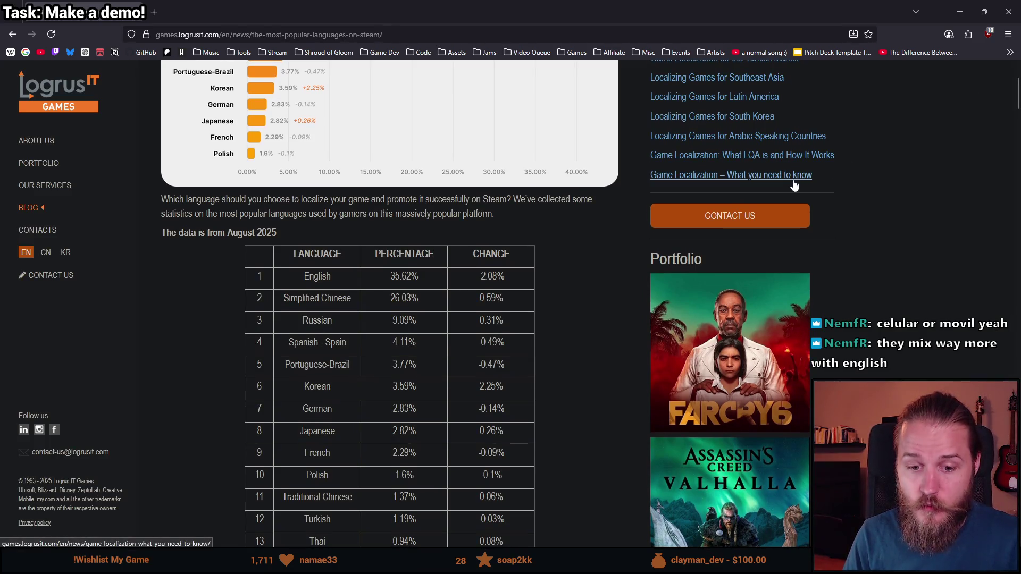
pyautogui.scroll(1, 389, 303)
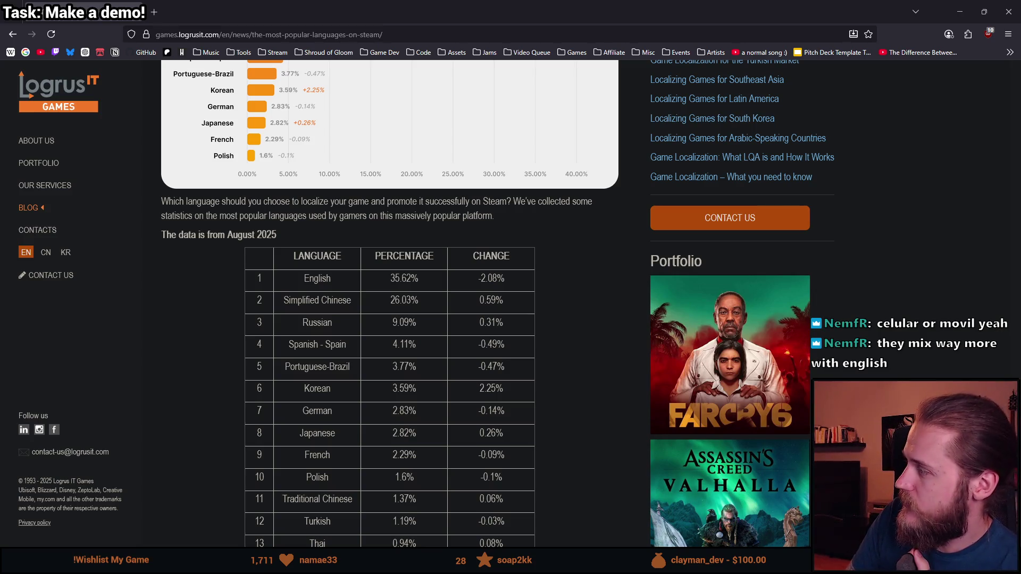
pyautogui.hotkey('alt', 'Tab')
# Step: Expand the store page to show all 9 supported languages and highlight their names
pyautogui.scroll(-4, 705, 326)
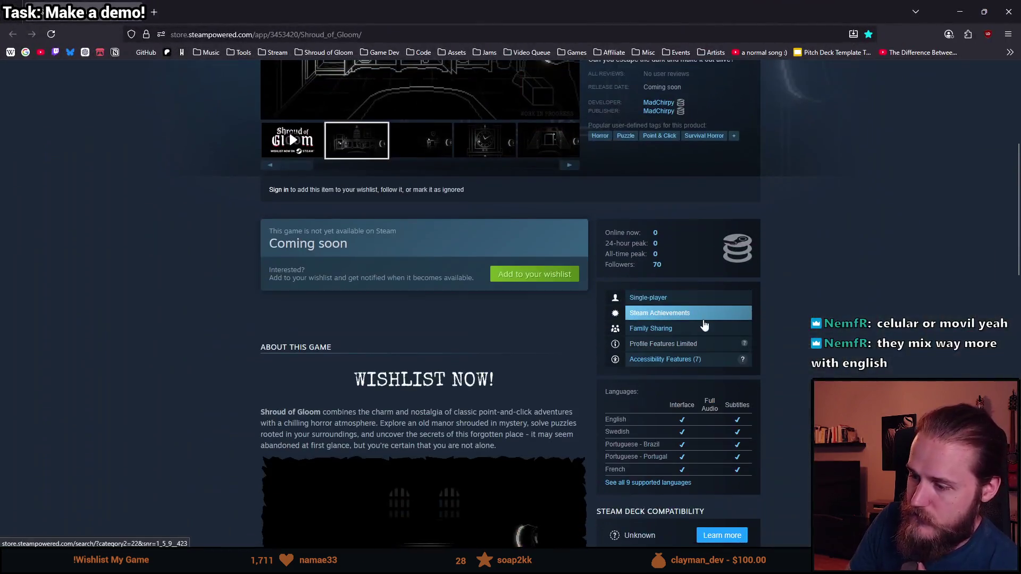
pyautogui.click(636, 482)
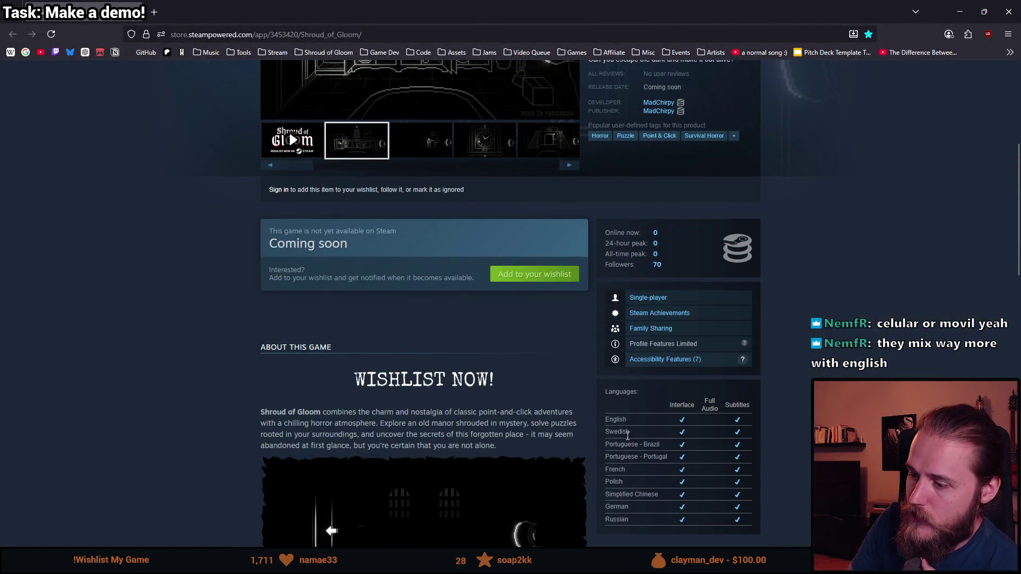
pyautogui.moveTo(633, 521)
pyautogui.mouseDown()
pyautogui.moveTo(609, 492)
pyautogui.moveTo(605, 426)
pyautogui.mouseUp()
pyautogui.click(645, 449)
pyautogui.scroll(-2, 649, 404)
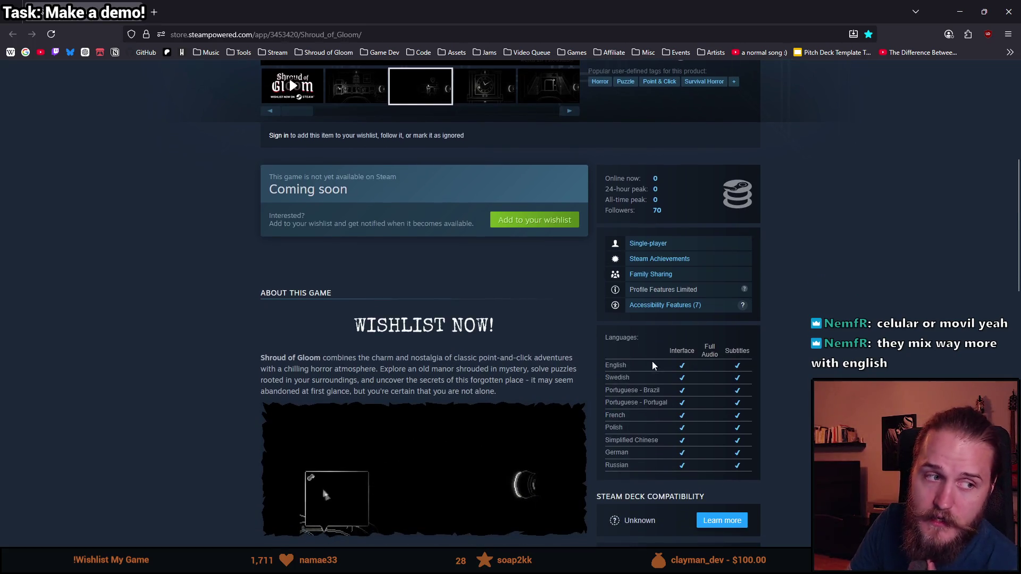
pyautogui.scroll(7, 648, 399)
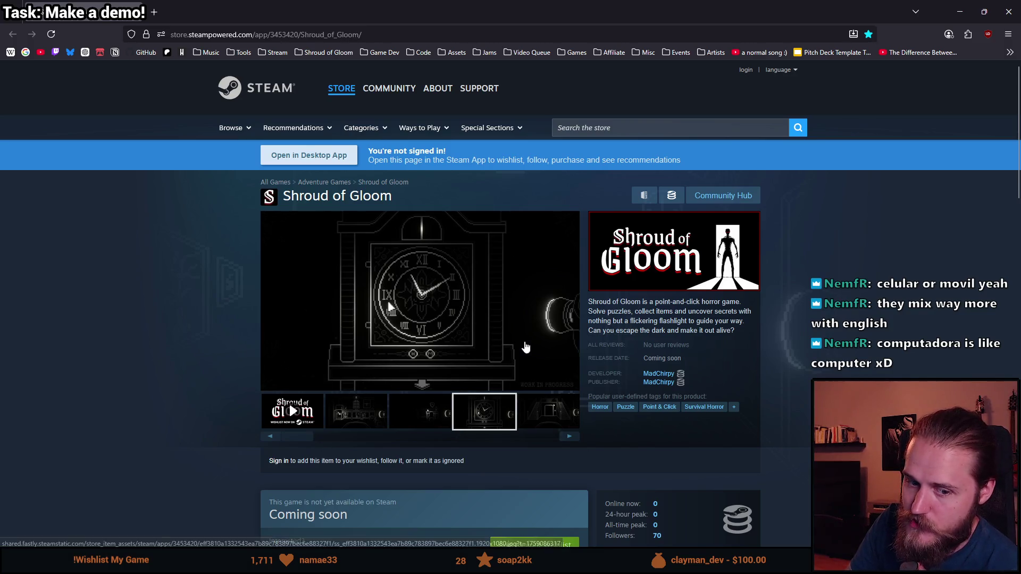
pyautogui.scroll(-5, 518, 343)
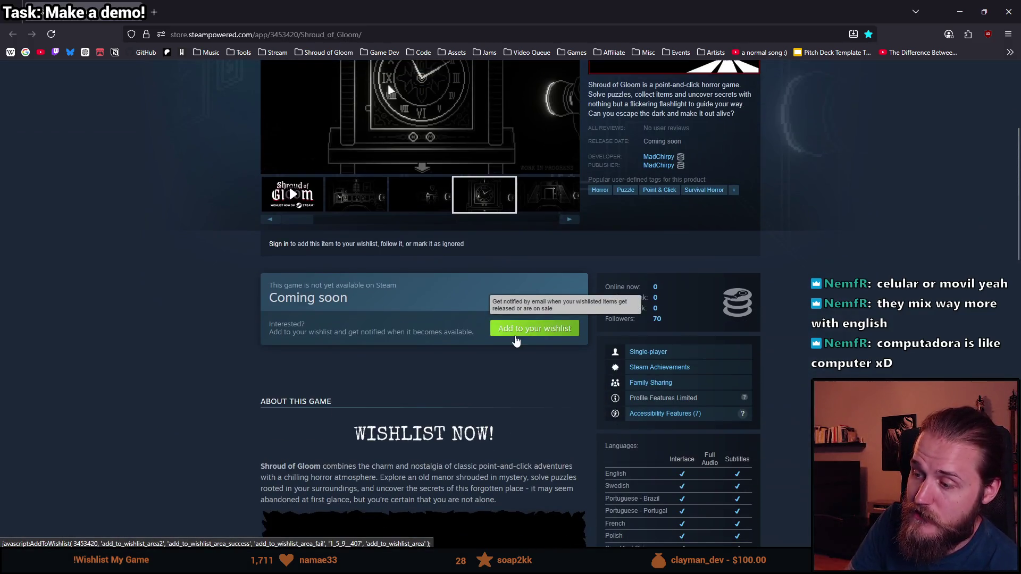
pyautogui.scroll(-2, 516, 341)
pyautogui.scroll(-2, 514, 336)
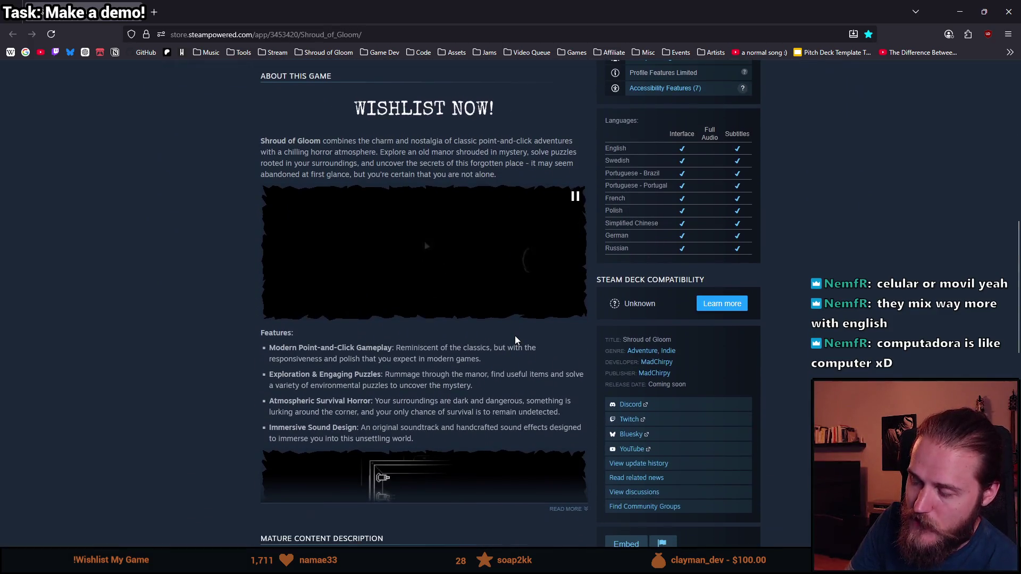
pyautogui.scroll(2, 564, 319)
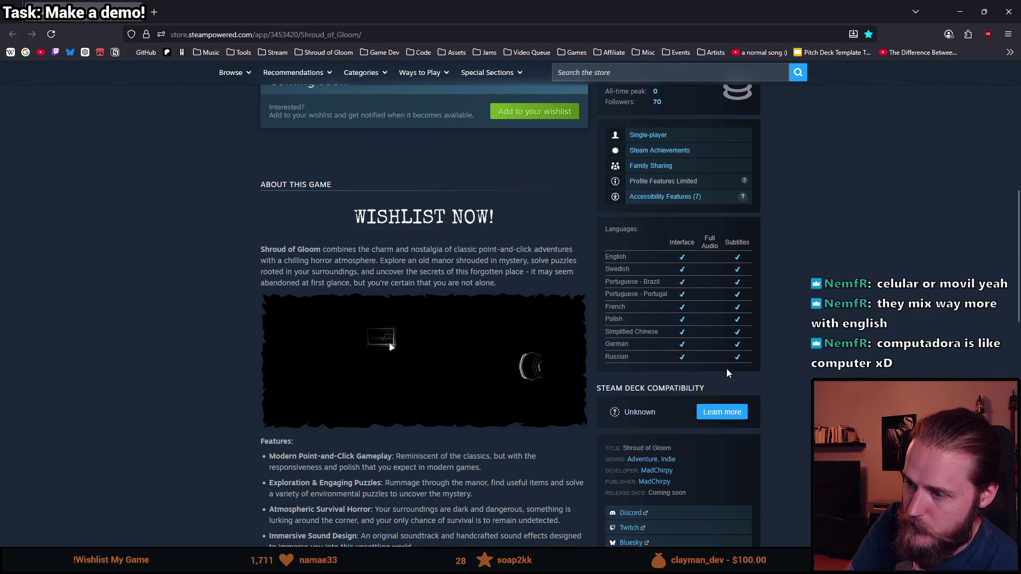
pyautogui.moveTo(606, 253)
pyautogui.mouseDown()
pyautogui.moveTo(633, 391)
pyautogui.moveTo(640, 353)
pyautogui.mouseUp()
pyautogui.moveTo(606, 282)
pyautogui.mouseDown()
pyautogui.moveTo(633, 333)
pyautogui.moveTo(628, 357)
pyautogui.mouseUp()
# Step: Clear the languages highlight and scroll back up toward the trailer and media gallery
pyautogui.scroll(4, 600, 334)
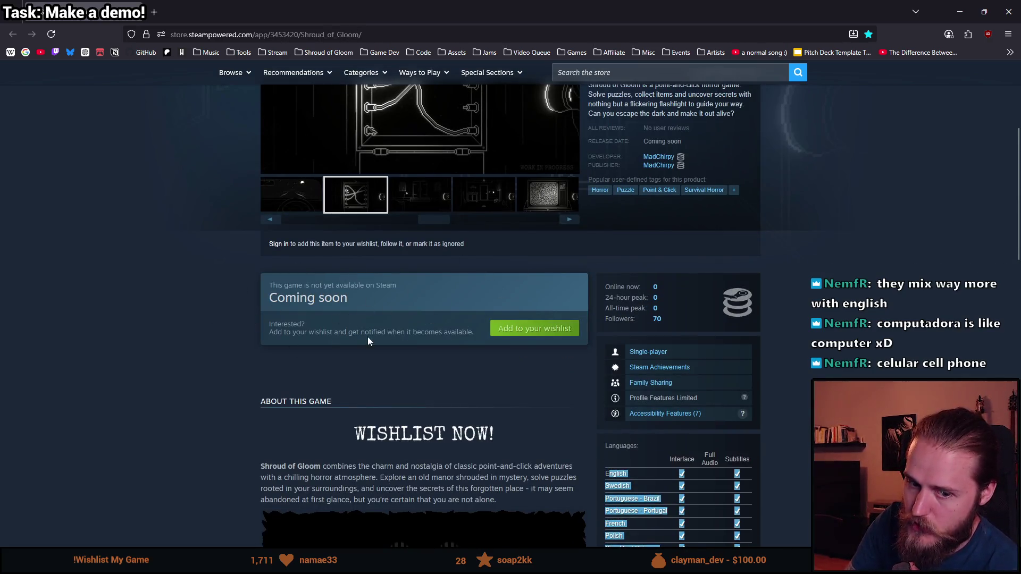
pyautogui.scroll(3, 457, 298)
pyautogui.scroll(1, 429, 384)
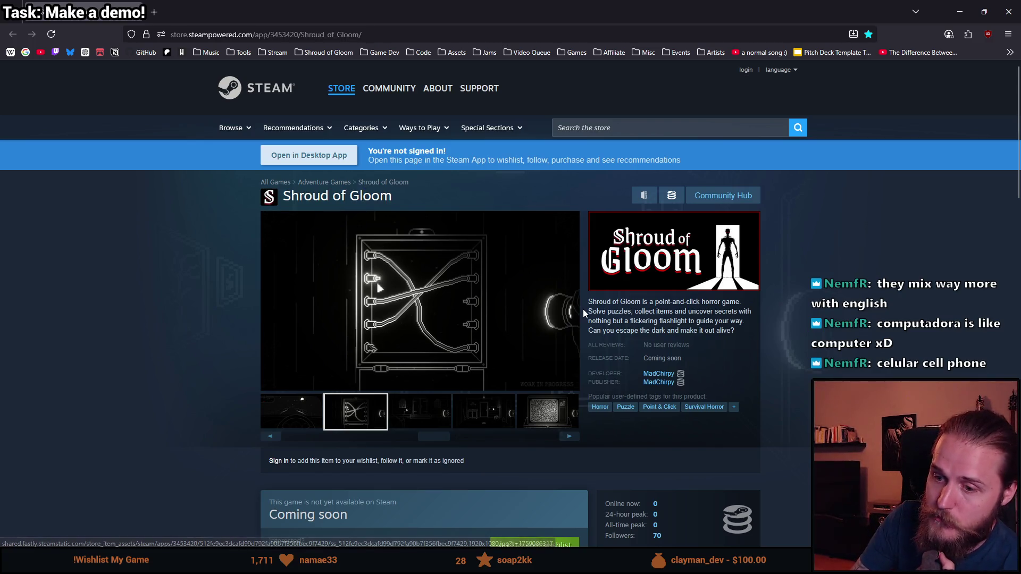
pyautogui.scroll(-3, 591, 312)
pyautogui.scroll(2, 532, 341)
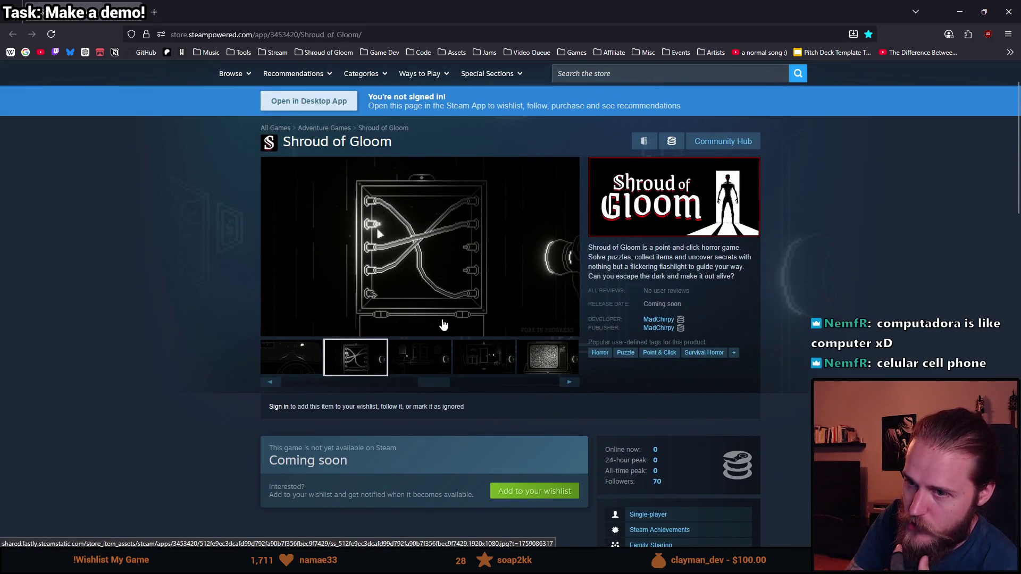
pyautogui.scroll(-2, 442, 325)
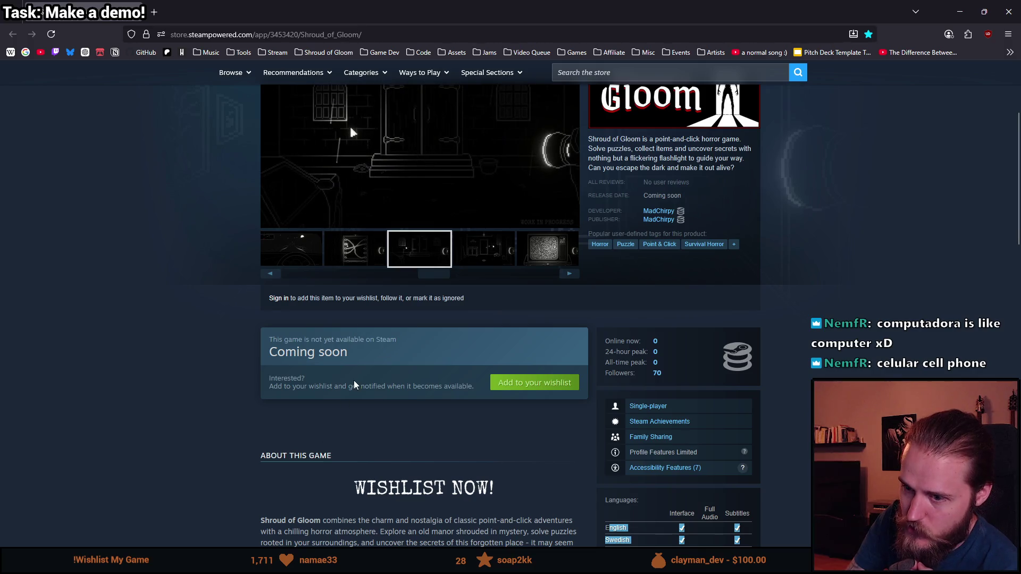
pyautogui.scroll(-3, 355, 381)
pyautogui.click(625, 326)
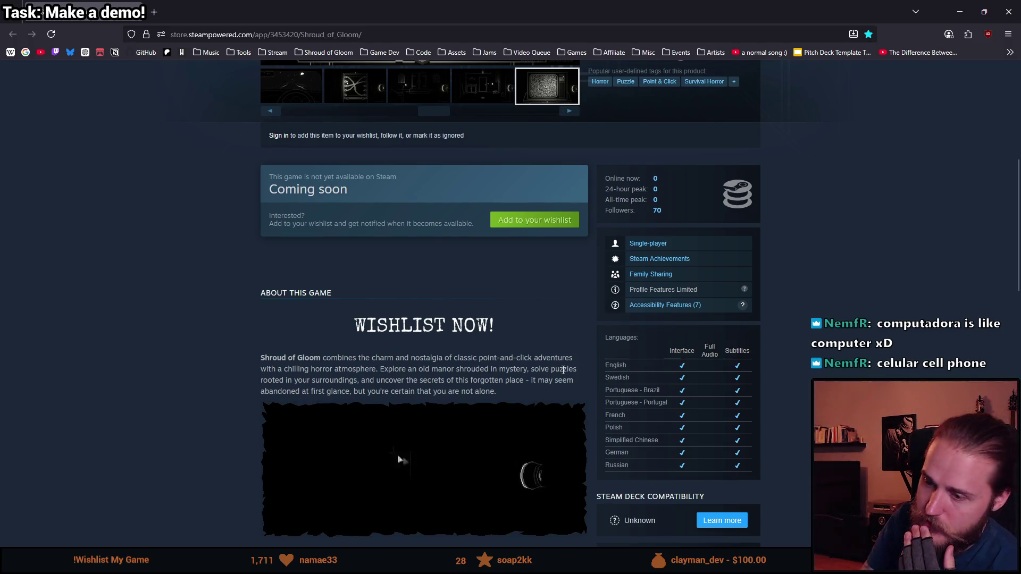
pyautogui.scroll(2, 439, 447)
pyautogui.scroll(3, 442, 450)
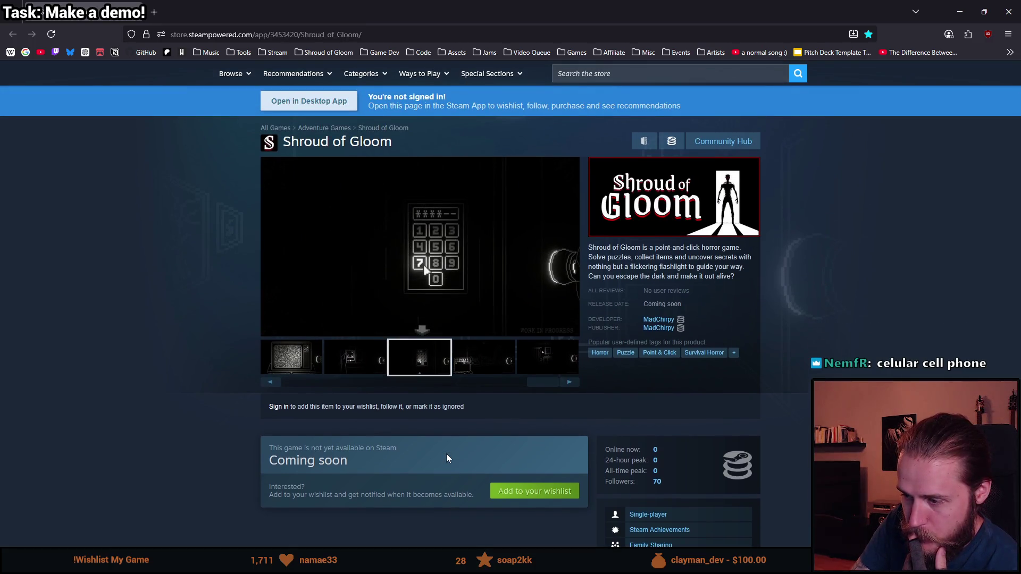
pyautogui.scroll(-1, 447, 455)
pyautogui.scroll(2, 447, 457)
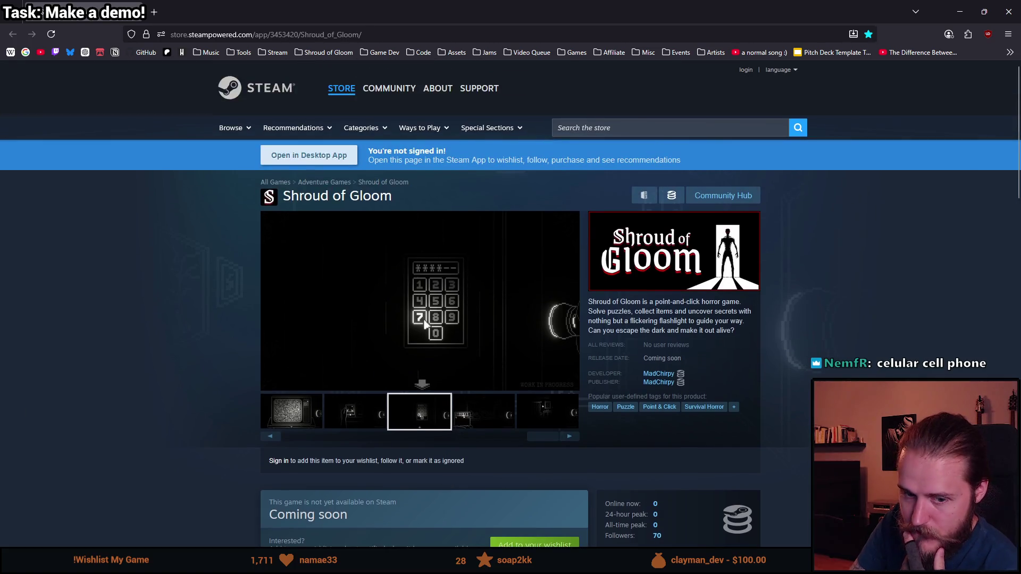